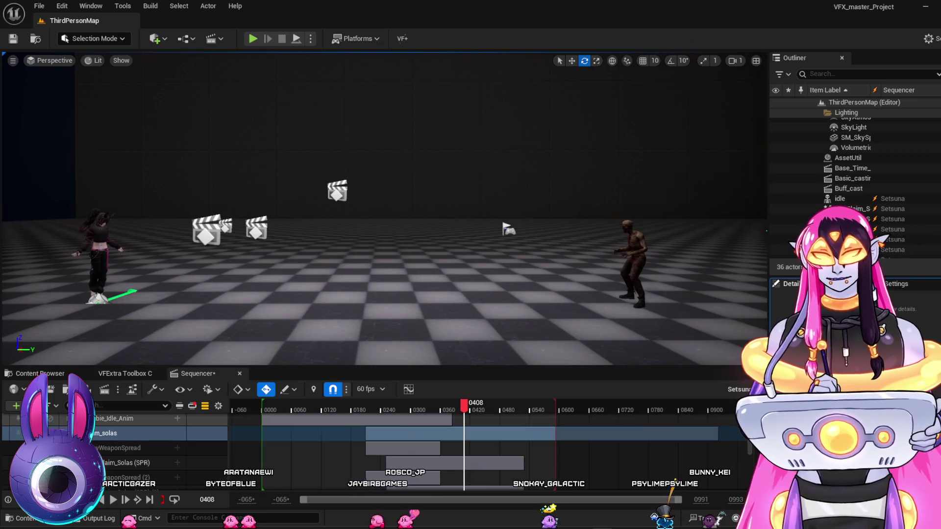
Select the _solas track, expand its child rows and scrub back to frame 61
click(147, 433)
scroll(147, 441, up, 1)
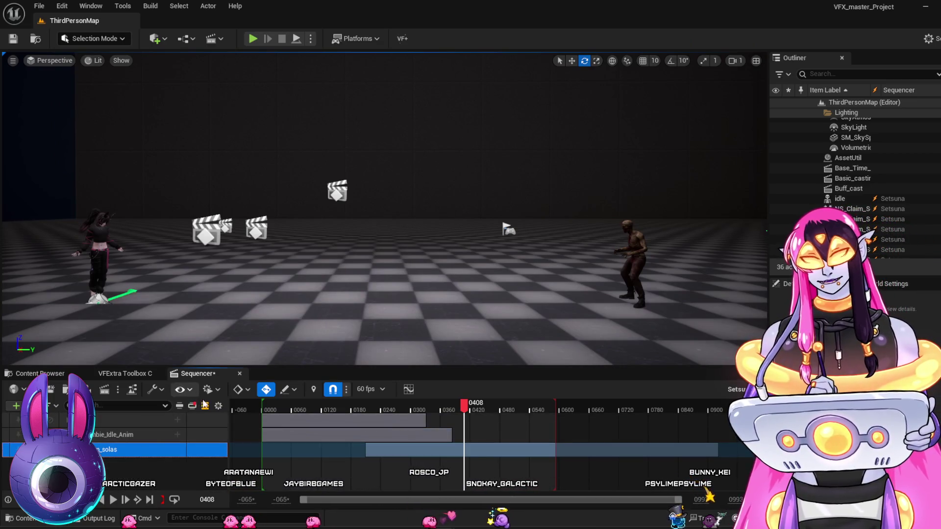
click(231, 417)
drag(281, 402, 327, 435)
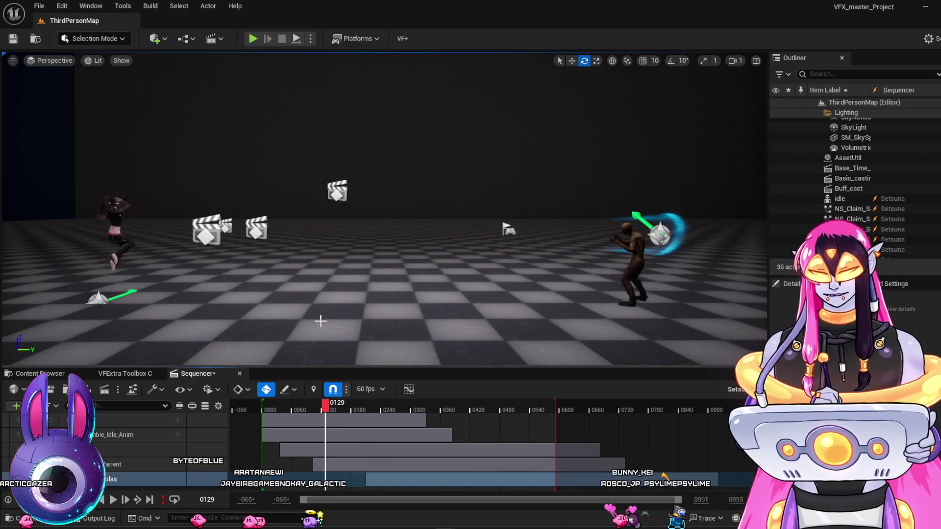
Select Basic_casting, switch to game view with G, and scrub forward through the purple effects
click(257, 229)
key(g)
mouse_move(323, 404)
mouse_down()
mouse_move(316, 409)
mouse_move(407, 440)
mouse_move(442, 465)
mouse_up()
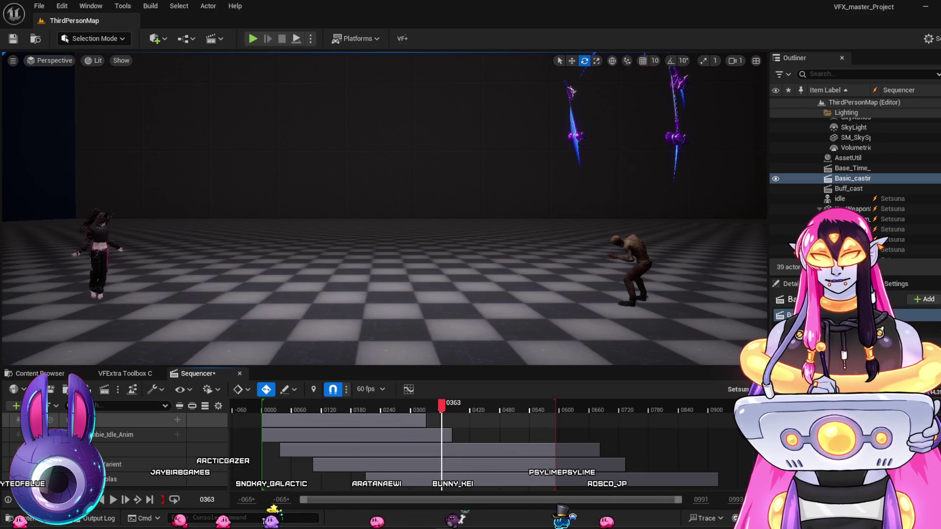
Expand the character's animation track and move the short idle clip after shotS_end1
click(368, 466)
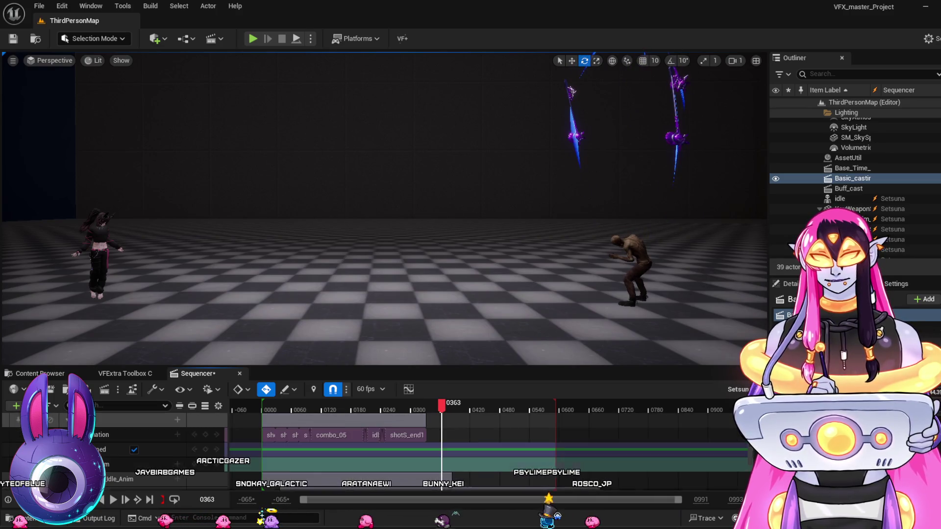
click(375, 435)
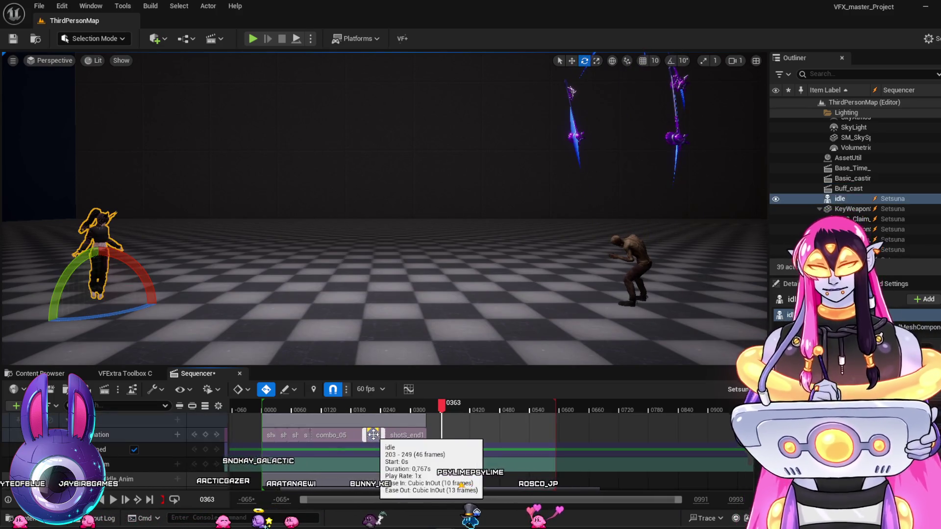
click(436, 407)
mouse_move(445, 434)
mouse_down()
mouse_move(414, 408)
mouse_move(431, 417)
mouse_up()
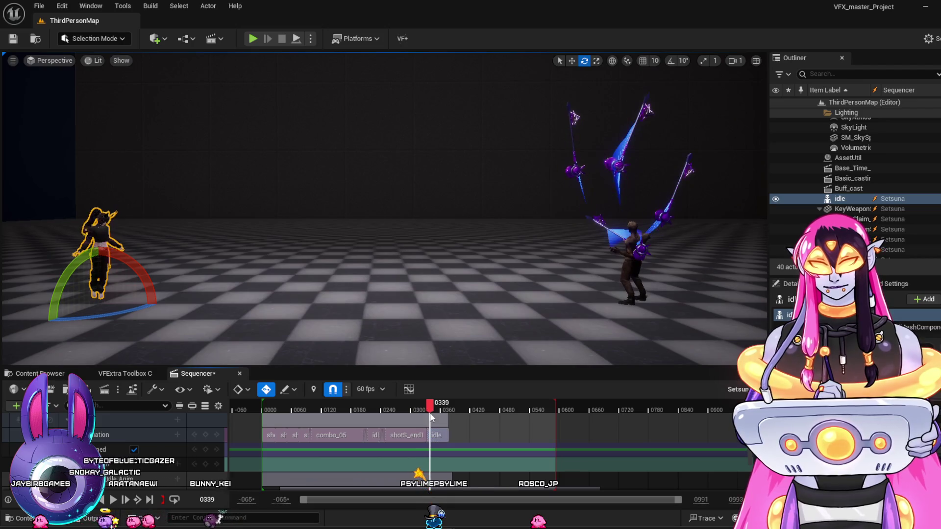
Match the idle clip to the previous clip on the Spine bone and scrub the transition
right_click(437, 434)
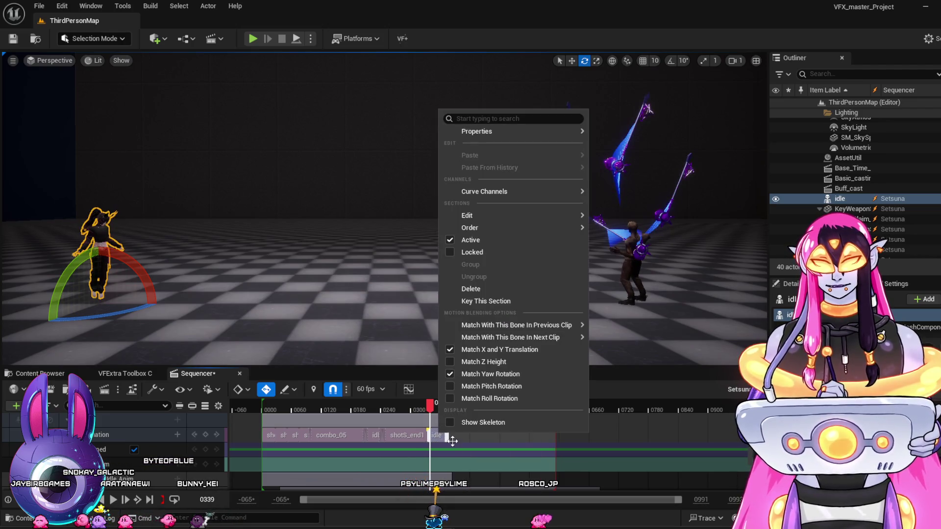
mouse_move(532, 326)
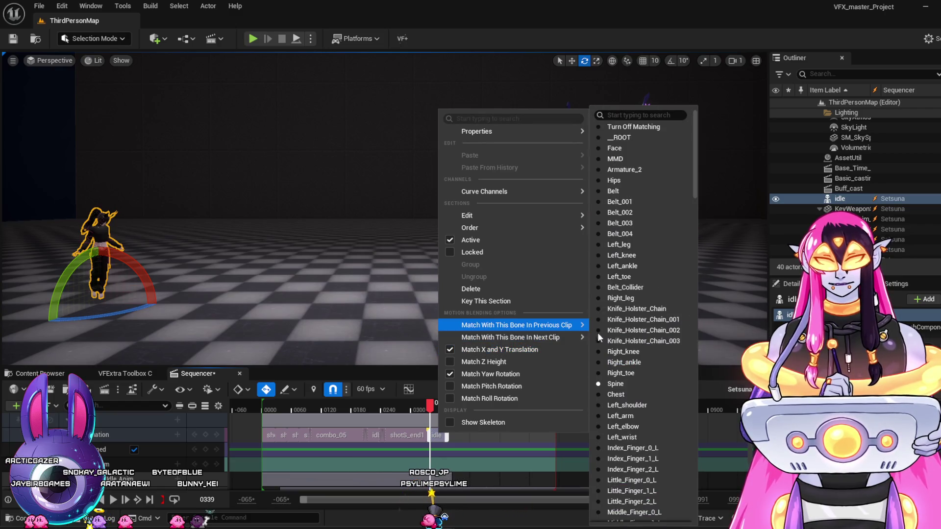
click(615, 385)
mouse_move(438, 408)
mouse_down()
mouse_move(377, 408)
mouse_move(418, 416)
mouse_move(453, 444)
mouse_up()
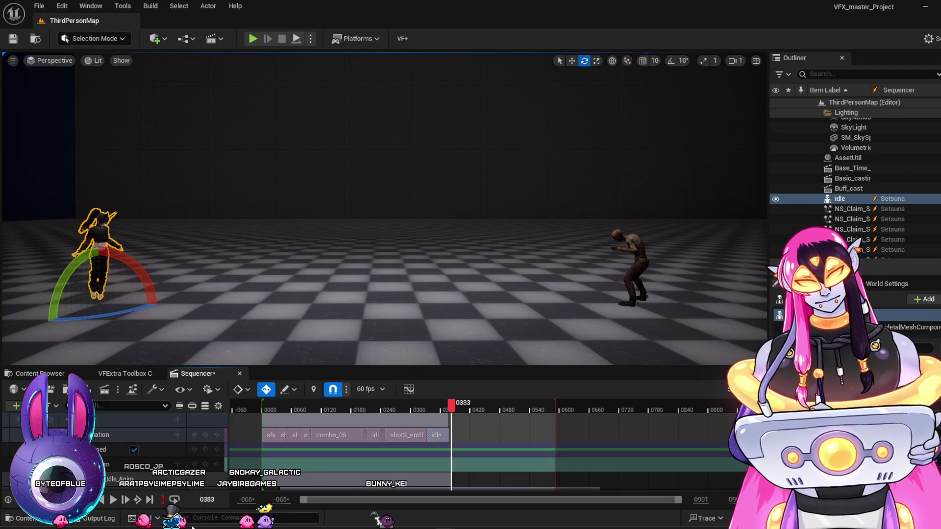
Add abilityA to the animation track, scrub through it, then delete it
click(177, 434)
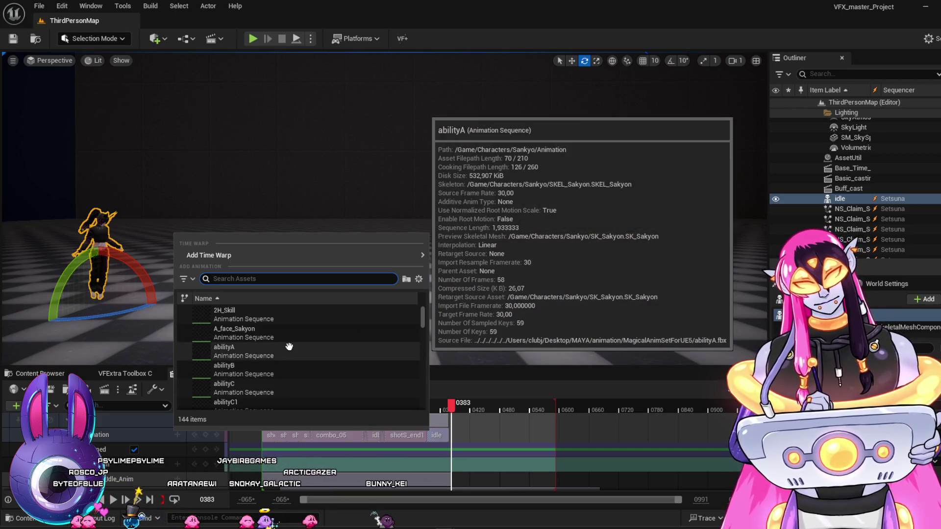
click(290, 347)
click(472, 411)
drag(472, 411, 498, 416)
click(483, 435)
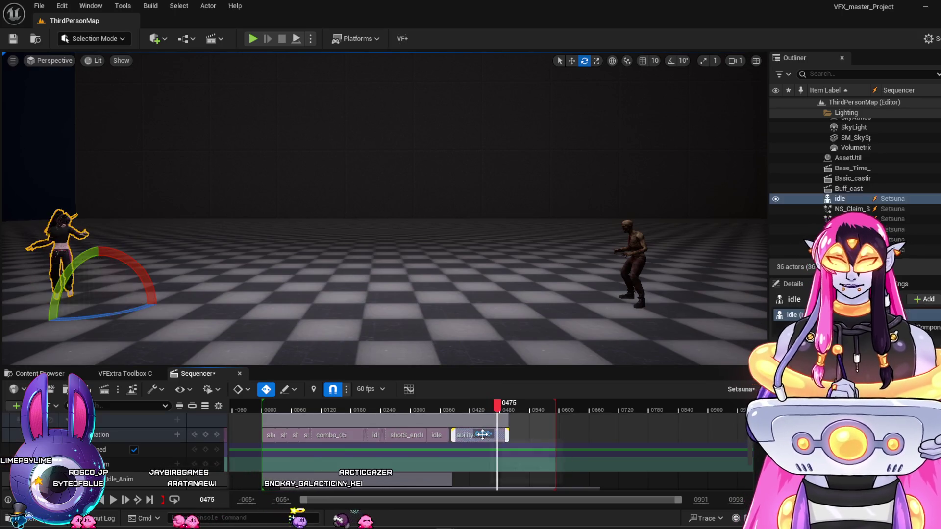
key(Delete)
click(457, 410)
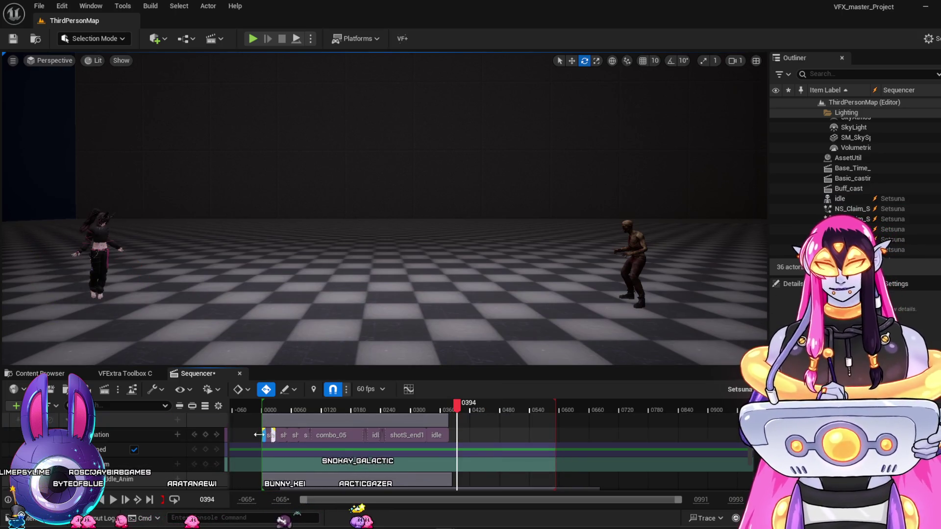
Add abilityB to the animation track, scrub through it, then delete it
click(179, 436)
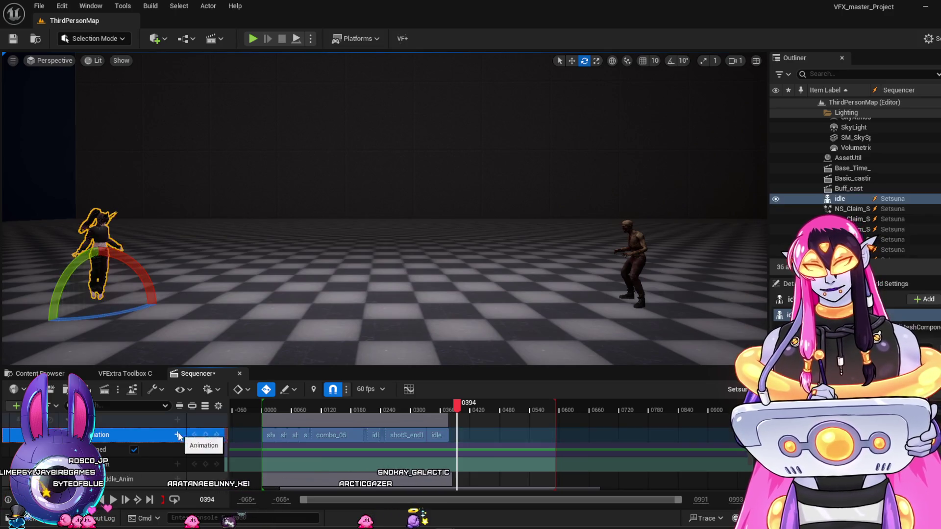
click(178, 435)
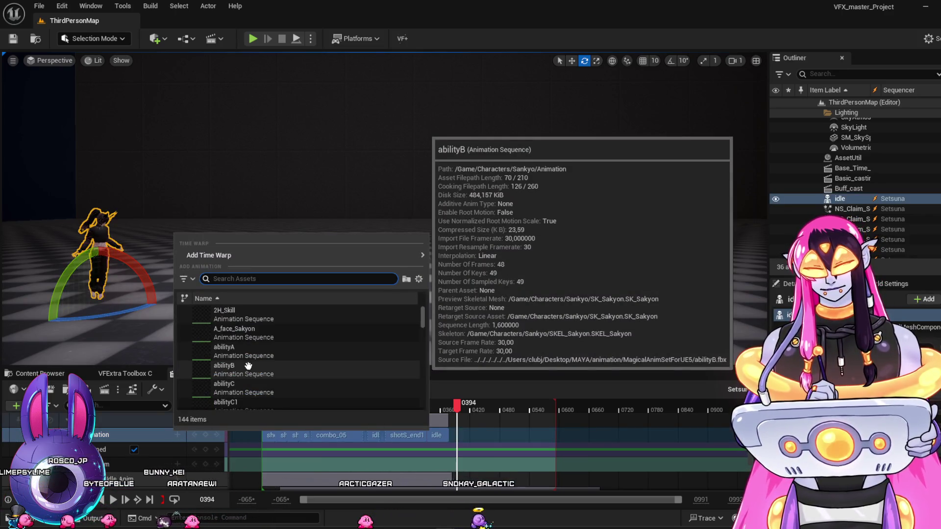
click(248, 367)
click(466, 410)
mouse_move(467, 410)
mouse_down()
mouse_move(510, 428)
mouse_move(447, 436)
mouse_move(501, 459)
mouse_move(509, 451)
mouse_up()
click(482, 435)
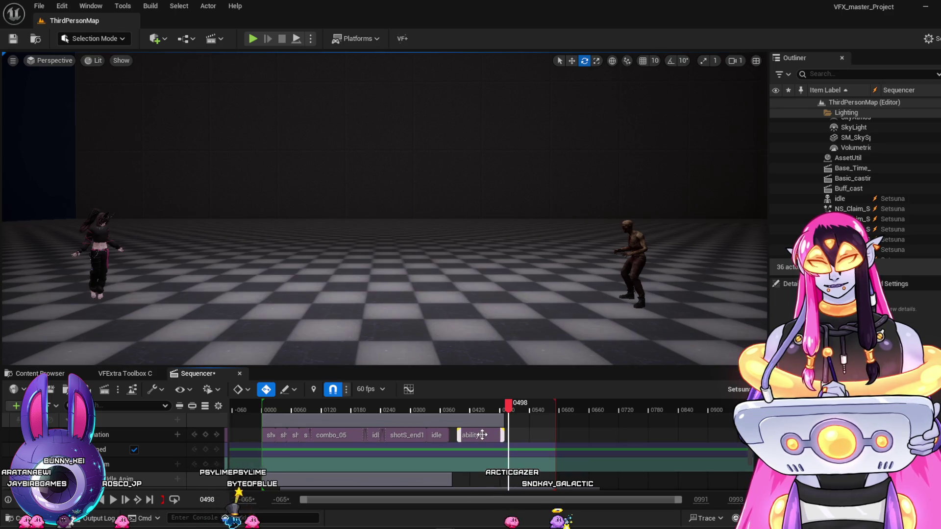
key(Delete)
click(469, 405)
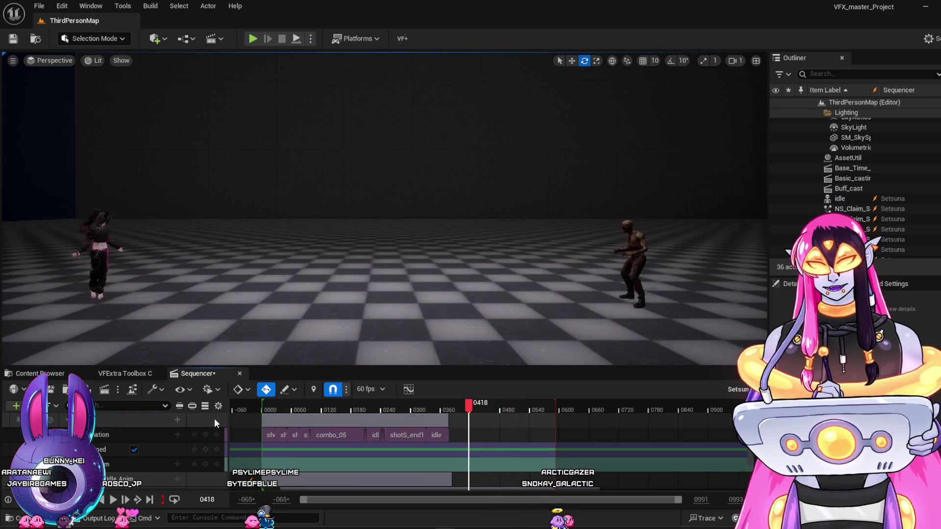
Add abilityC at frame 418, scrub into it, then delete it
click(178, 435)
click(211, 388)
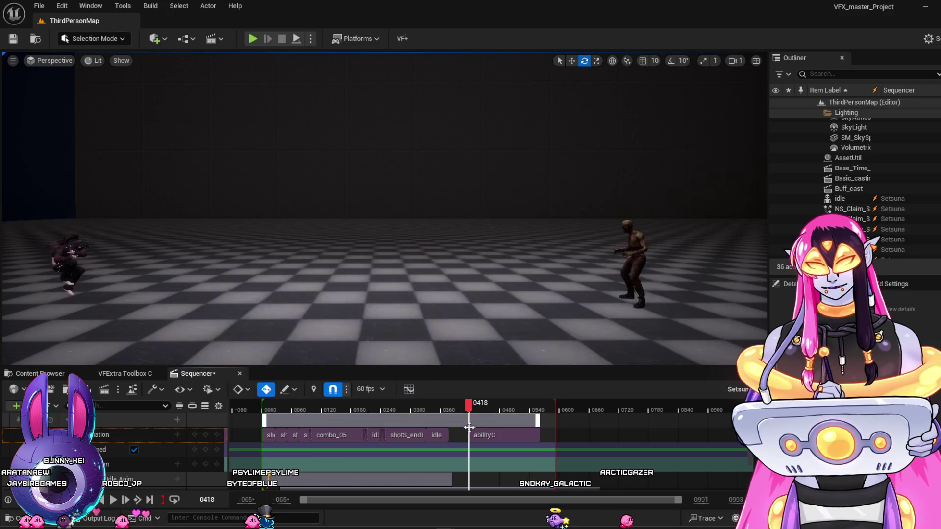
drag(467, 411, 525, 425)
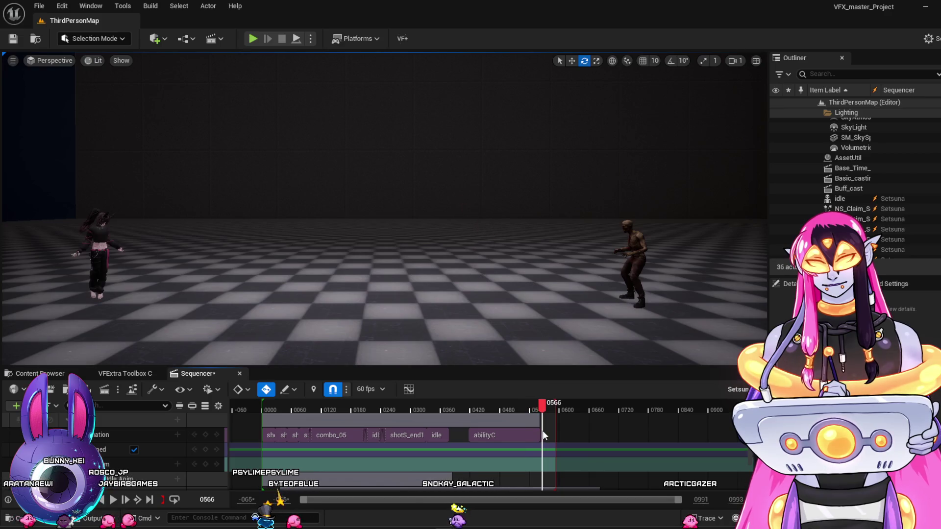
click(514, 435)
key(Delete)
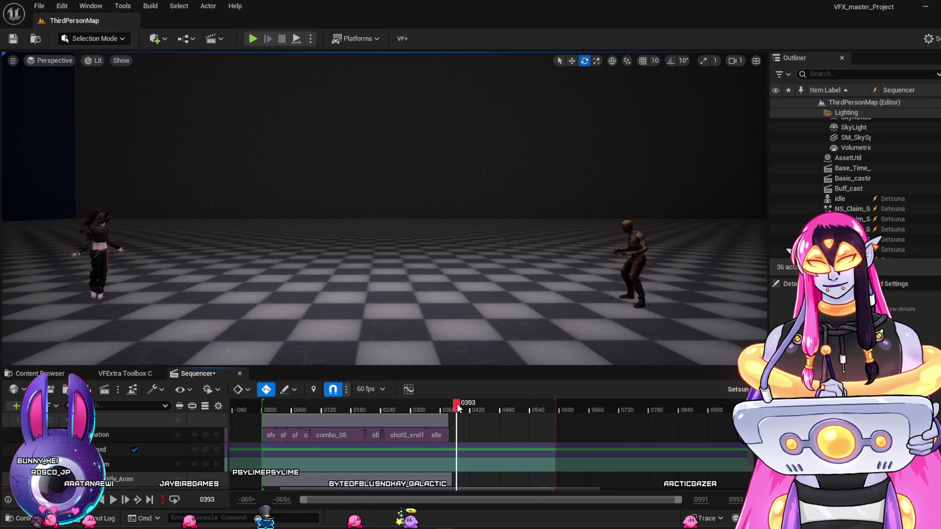
Browse the animation list and open abilityD_end in the animation editor
click(177, 435)
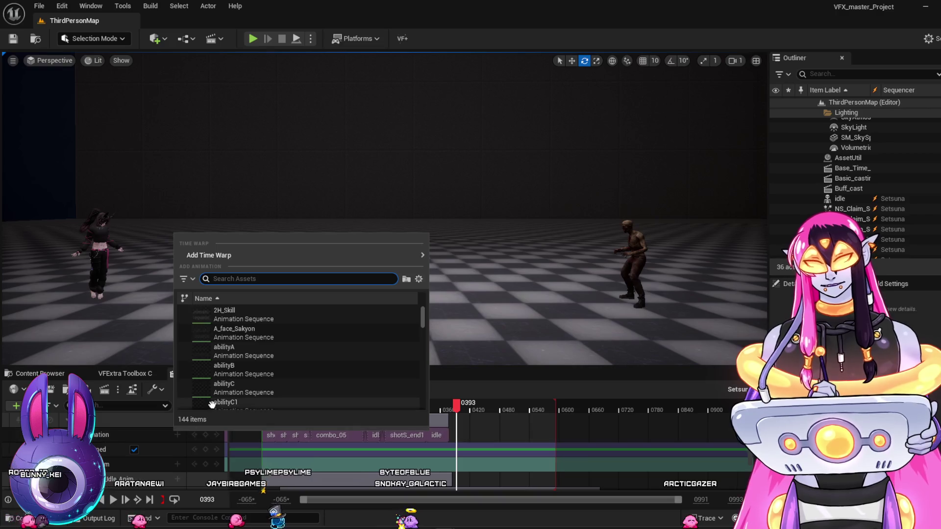
scroll(212, 392, down, 3)
scroll(268, 377, down, 3)
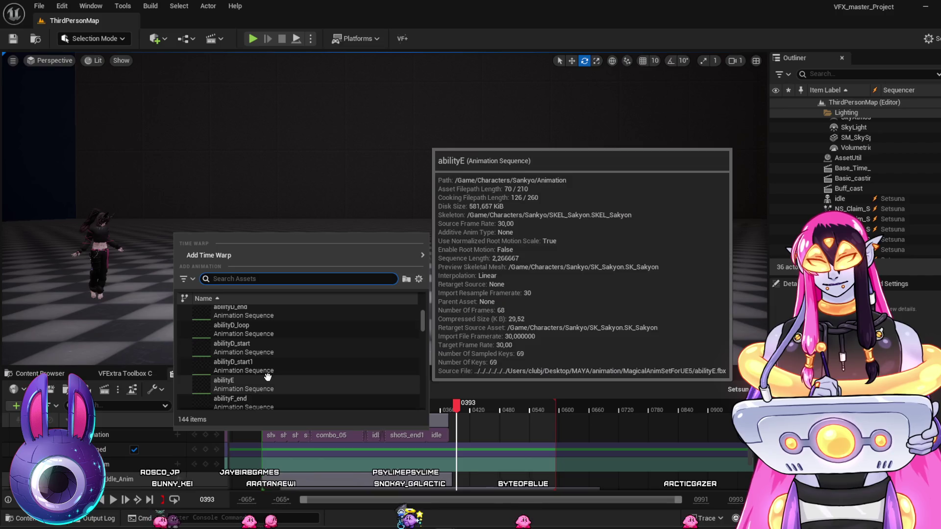
scroll(268, 376, up, 2)
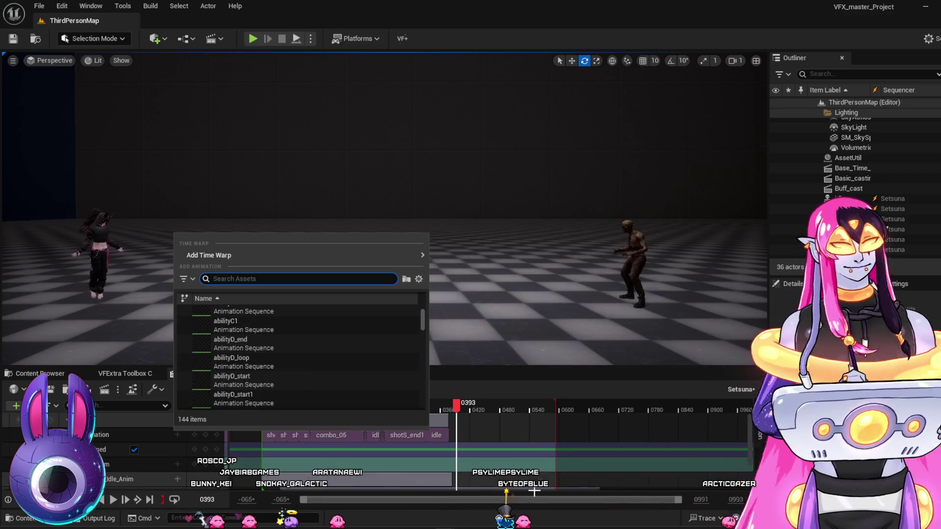
double_click(406, 436)
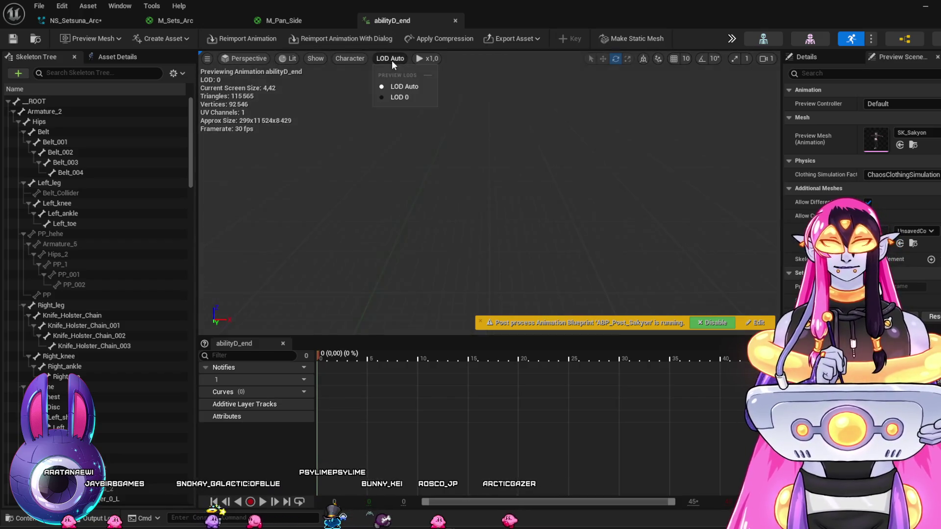
Browse the LOD, Show, Character and view options menus of the abilityD_end preview viewport
click(395, 58)
click(314, 58)
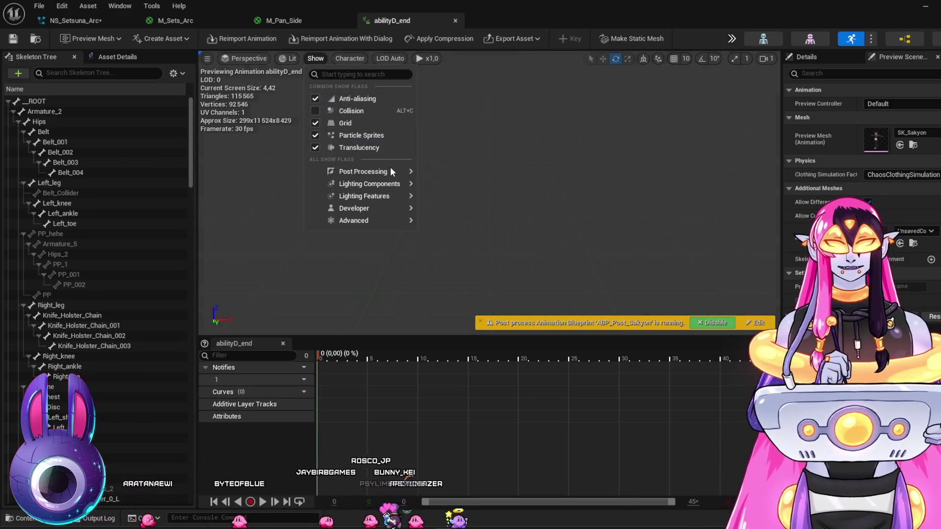
mouse_move(391, 168)
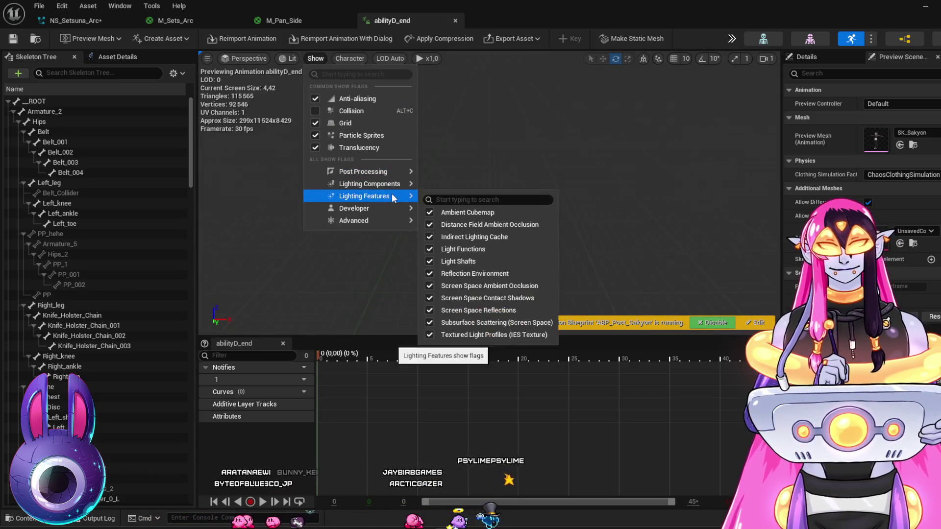
mouse_move(390, 209)
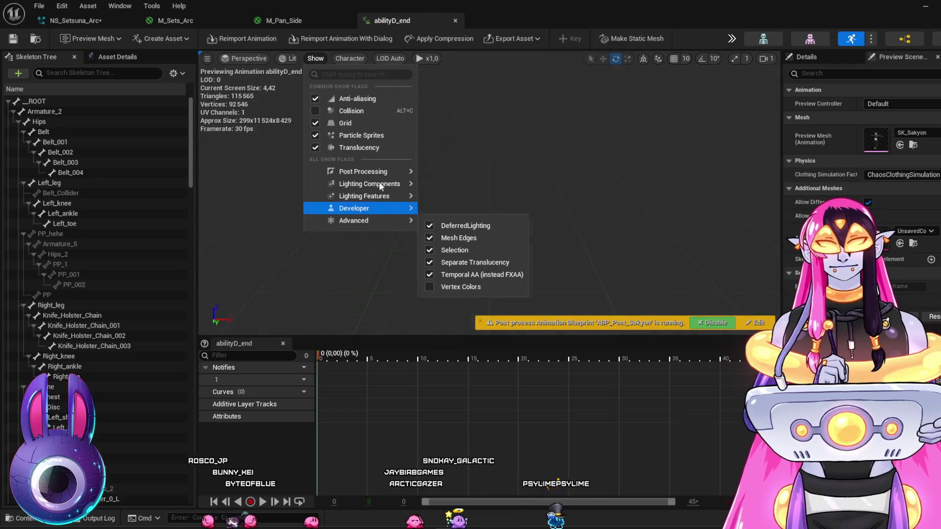
click(349, 58)
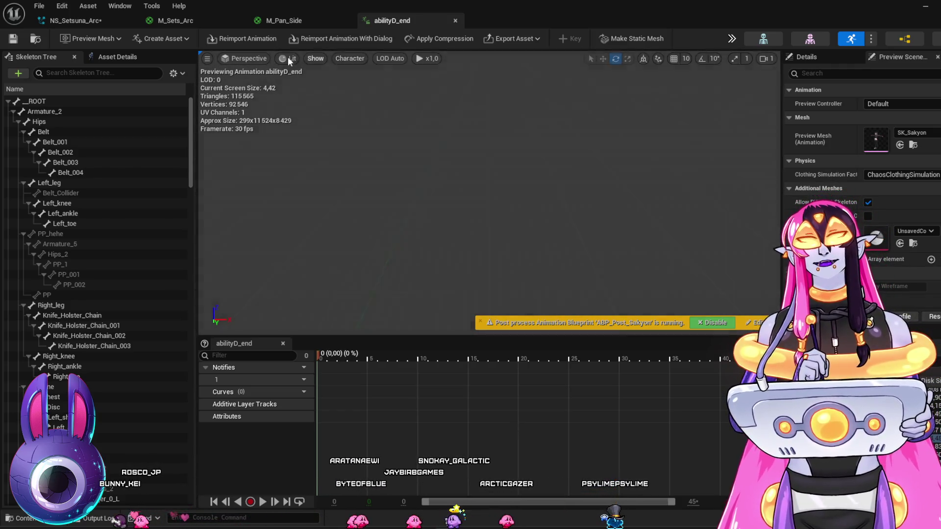
mouse_move(250, 58)
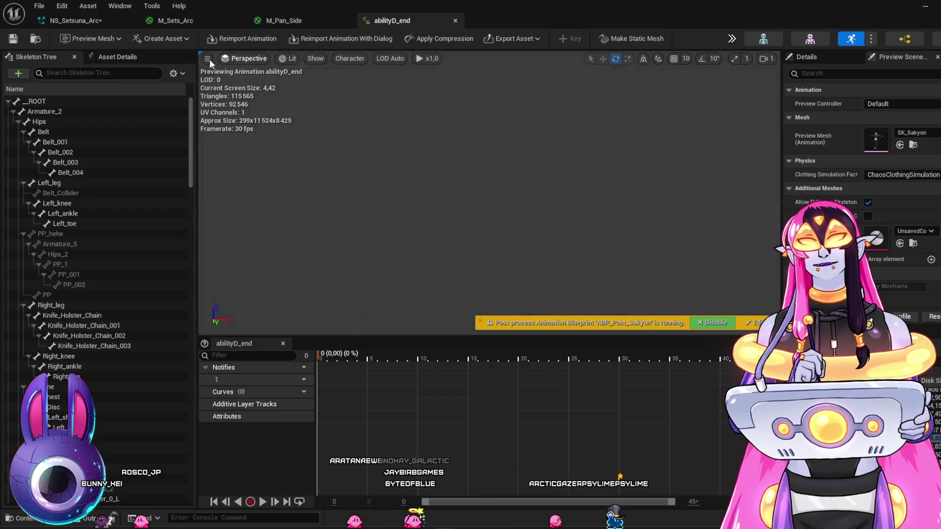
click(207, 58)
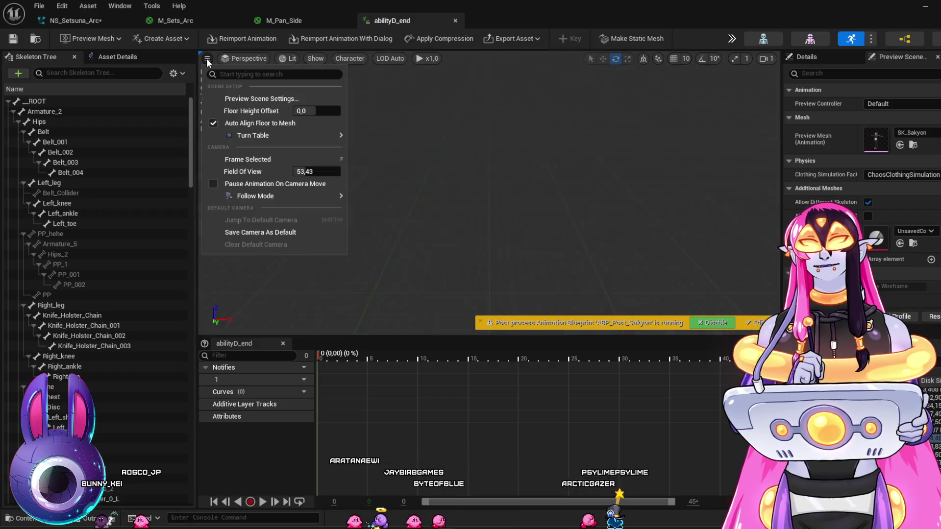
click(207, 59)
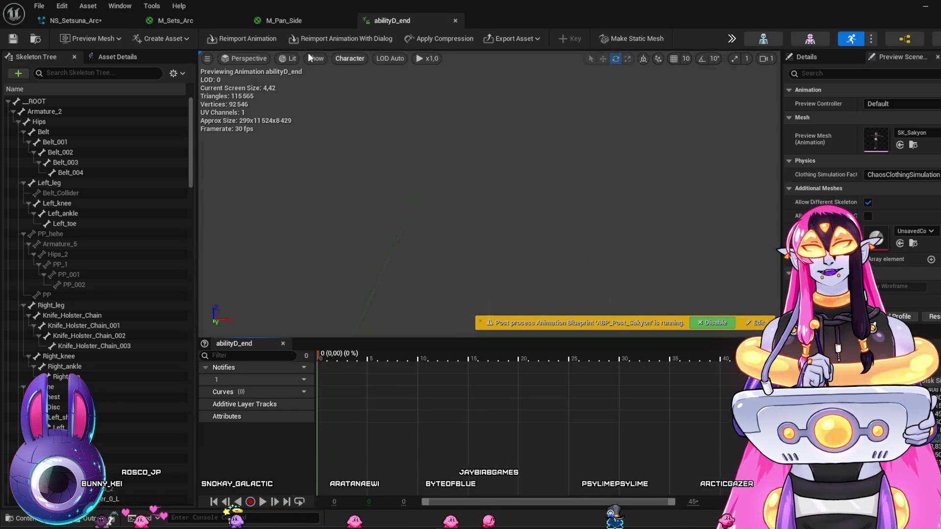
Set the preview viewport's view mode to Unlit
click(284, 59)
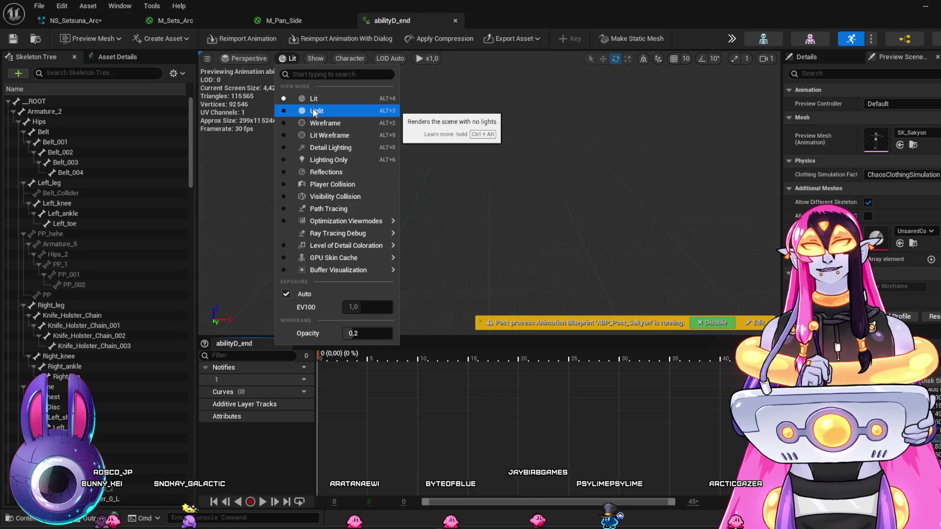
click(313, 109)
click(298, 60)
click(313, 98)
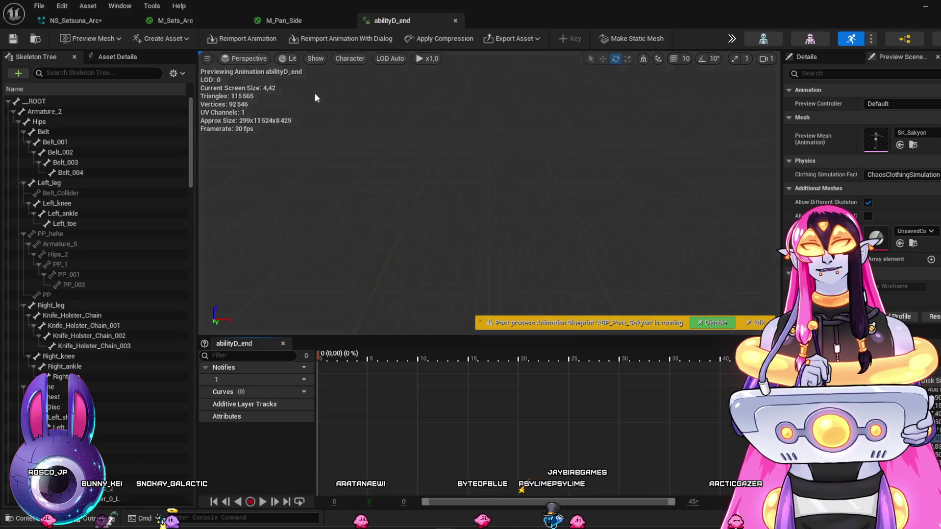
click(289, 59)
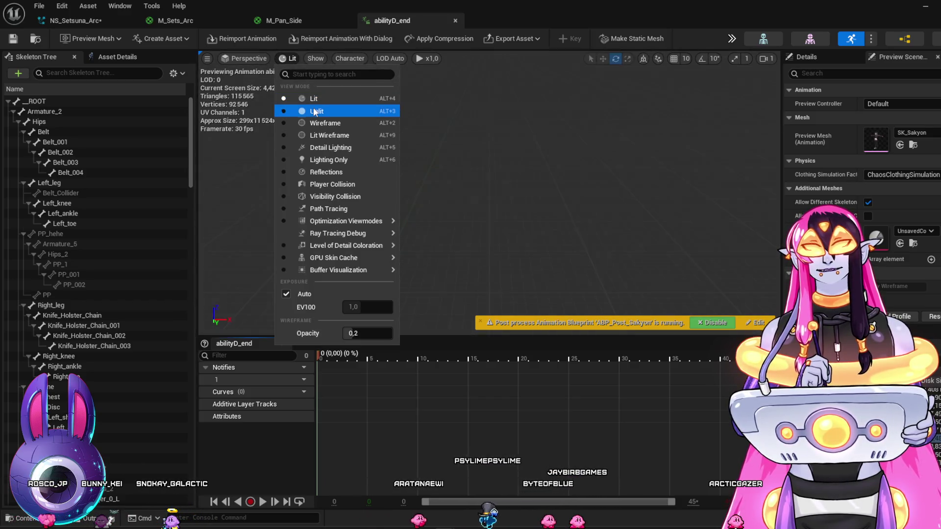
click(313, 107)
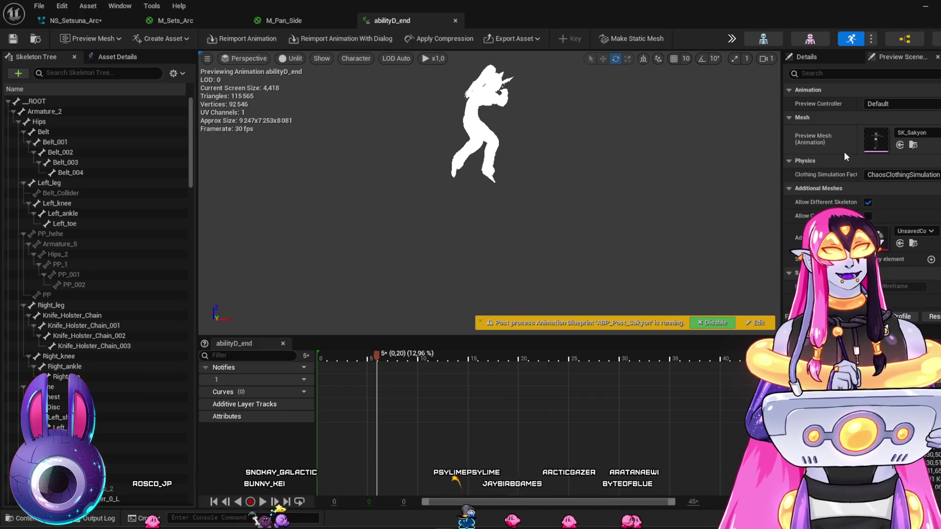
Look over the preview scene settings, asset properties, bone hierarchy and preview mesh options
click(902, 57)
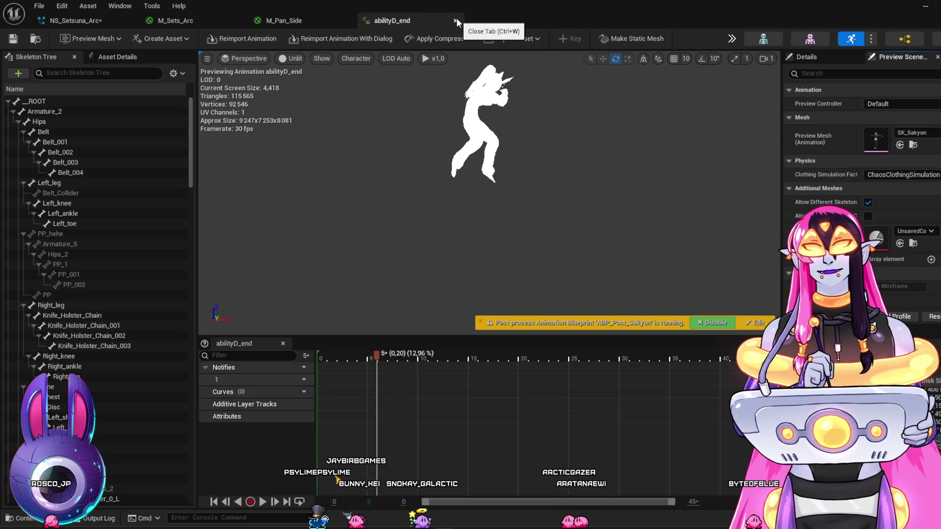
click(111, 57)
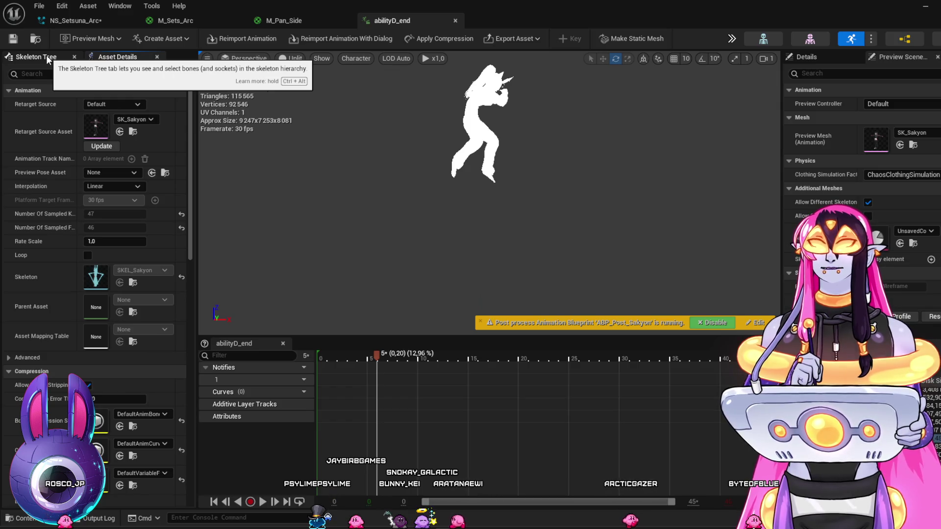
click(48, 57)
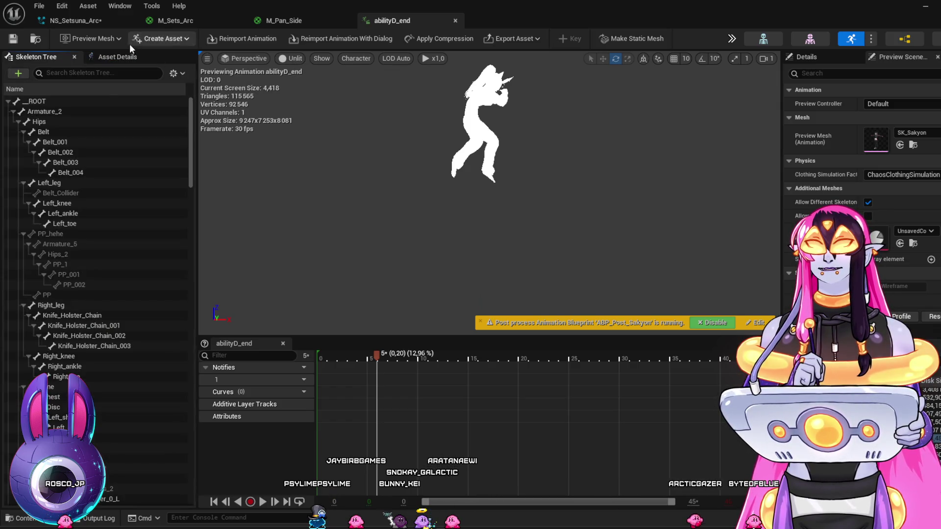
click(116, 39)
click(118, 39)
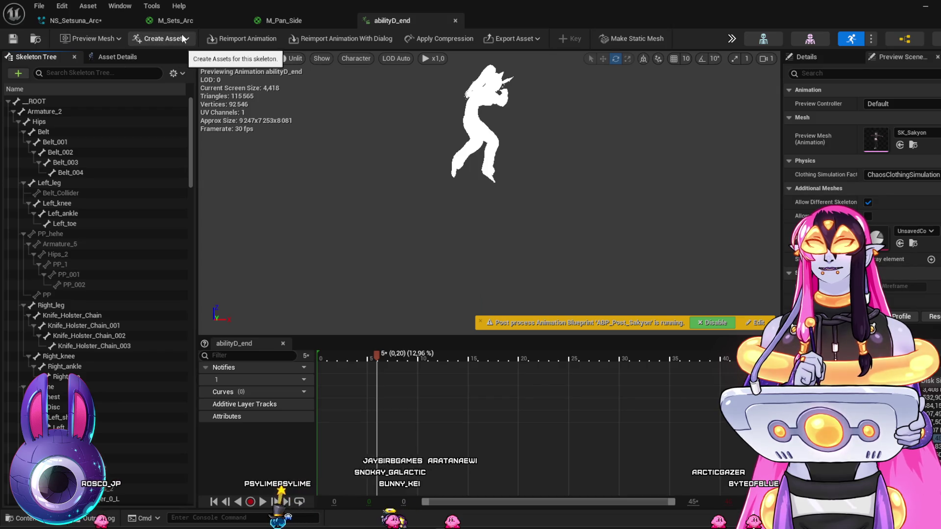
Turn on anti-aliasing in the preview's show flags and browse the character display options
click(326, 58)
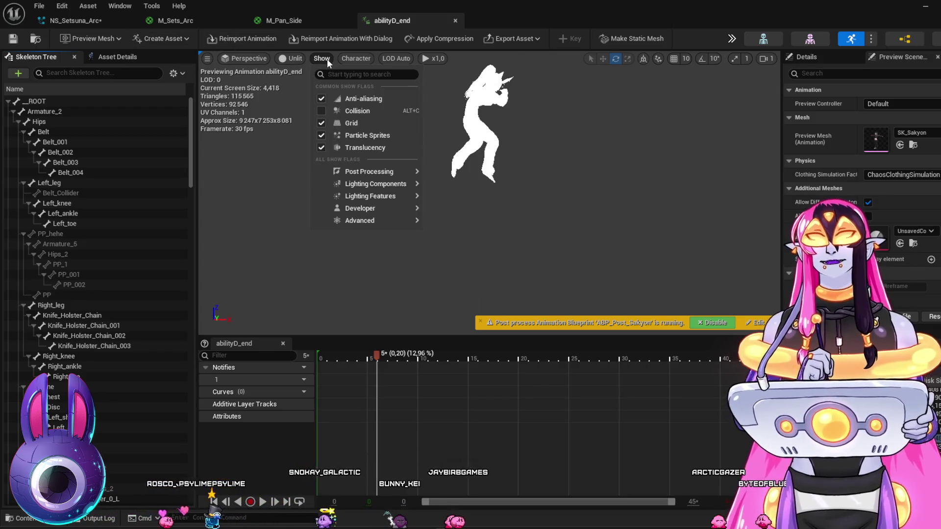
click(322, 100)
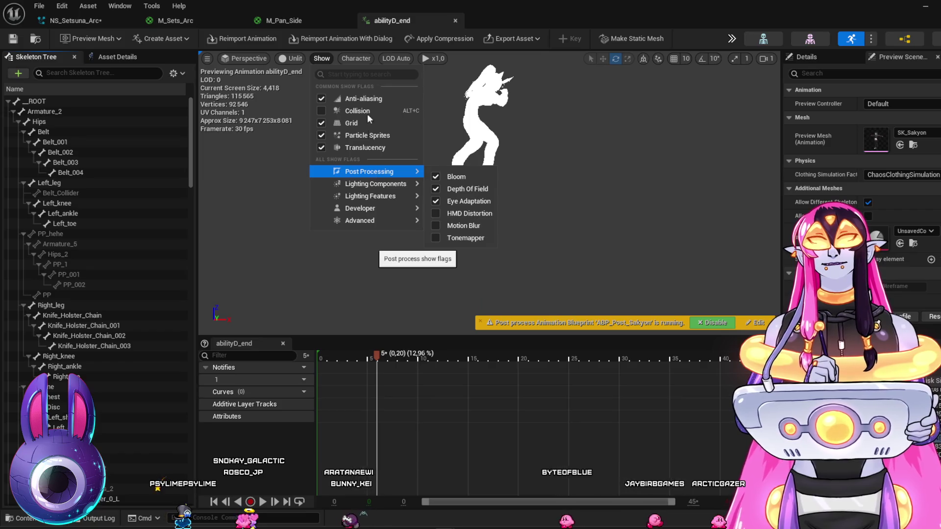
click(360, 60)
click(361, 60)
mouse_move(365, 87)
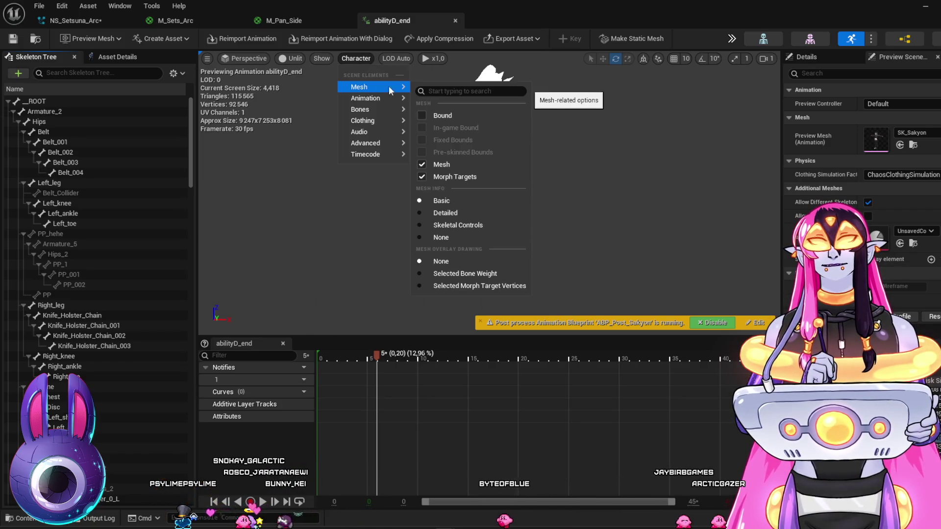
mouse_move(381, 112)
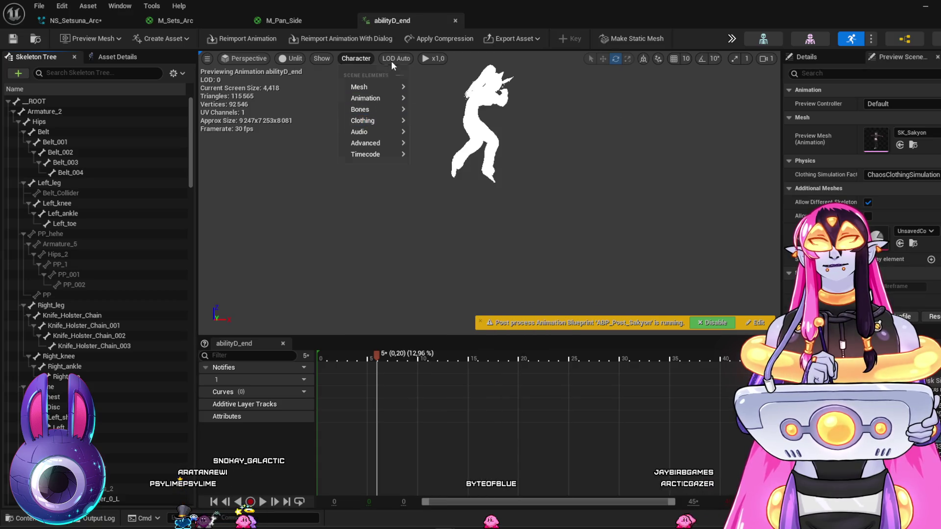
Check the LOD and playback speed options, shift the view, and open the buff animation
click(393, 60)
click(433, 58)
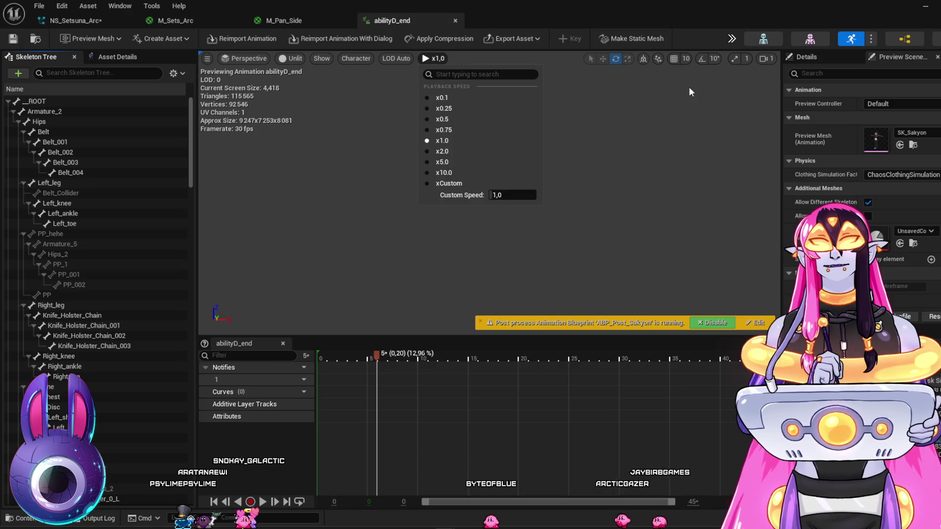
click(434, 381)
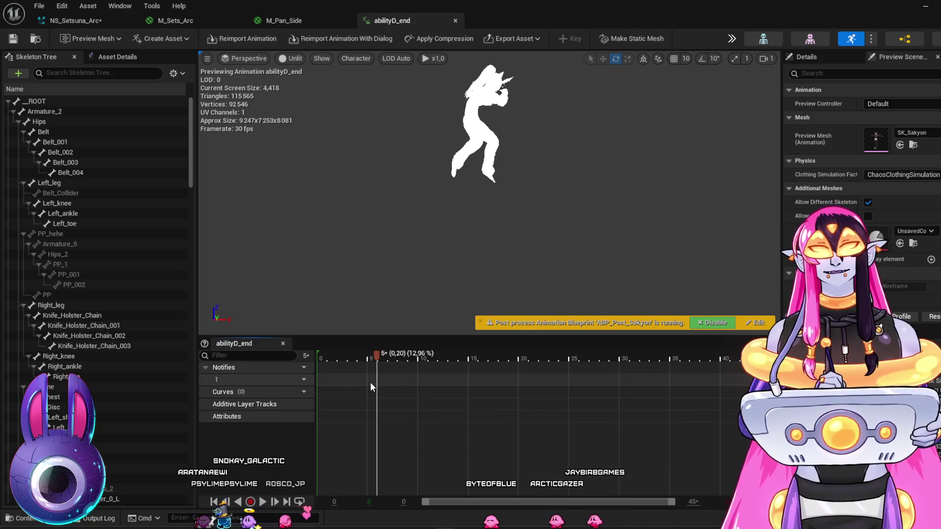
drag(433, 263, 433, 250)
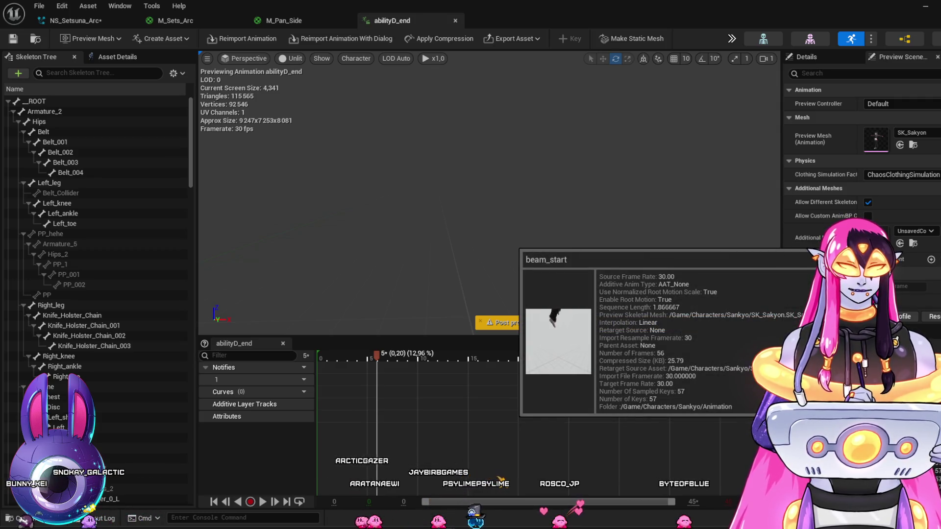
key(Return)
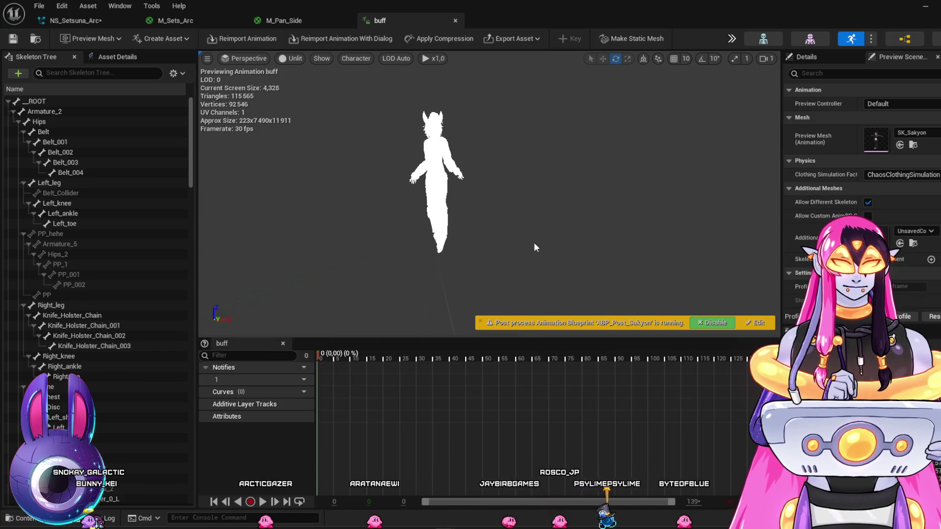
Switch the preview environment to the outdoor HDRI and orbit and pan to frame the character
click(701, 324)
click(702, 323)
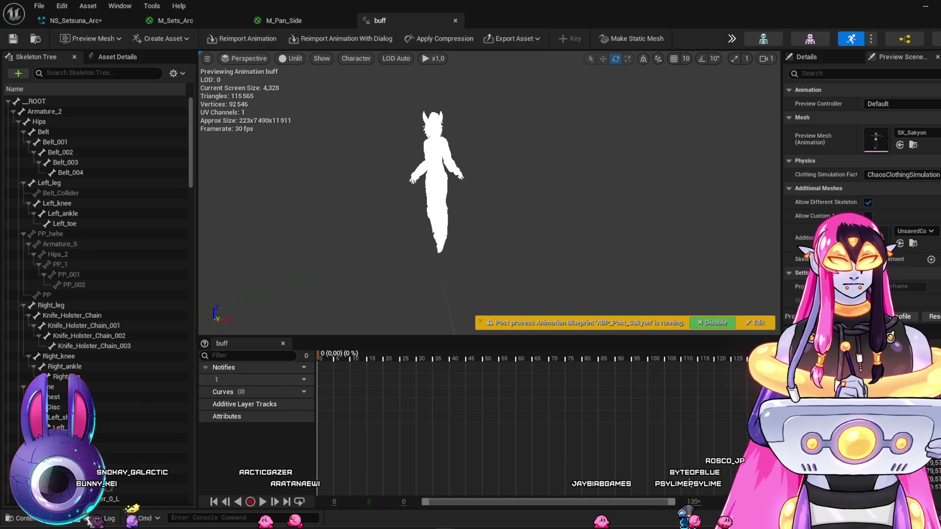
click(907, 286)
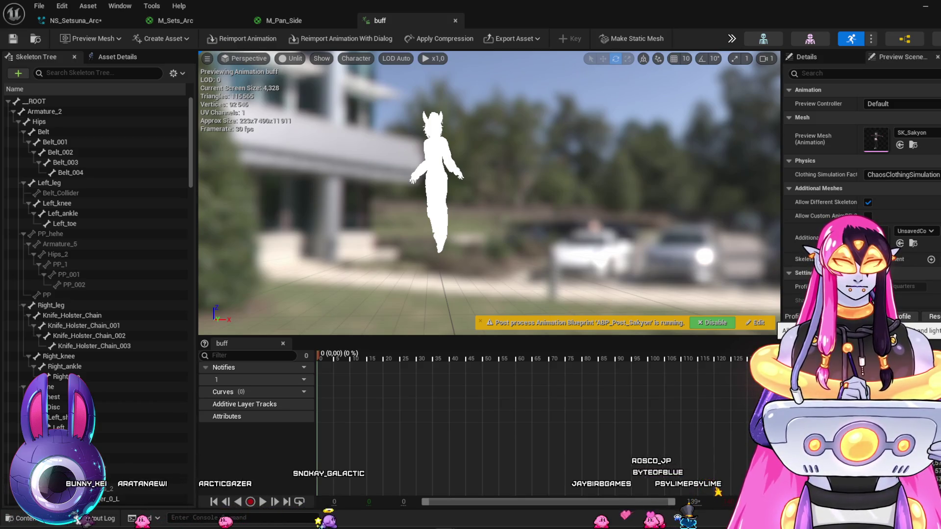
mouse_move(542, 210)
mouse_down()
mouse_move(542, 230)
mouse_move(542, 211)
mouse_up()
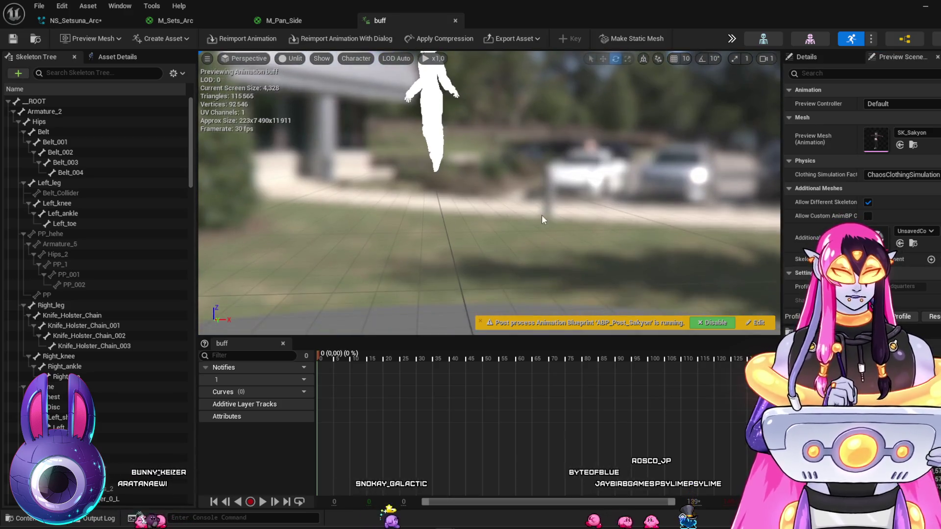
mouse_move(462, 137)
mouse_down()
mouse_move(484, 216)
mouse_move(460, 203)
mouse_move(467, 177)
mouse_up()
mouse_move(461, 209)
mouse_down()
mouse_move(434, 210)
mouse_move(461, 209)
mouse_up()
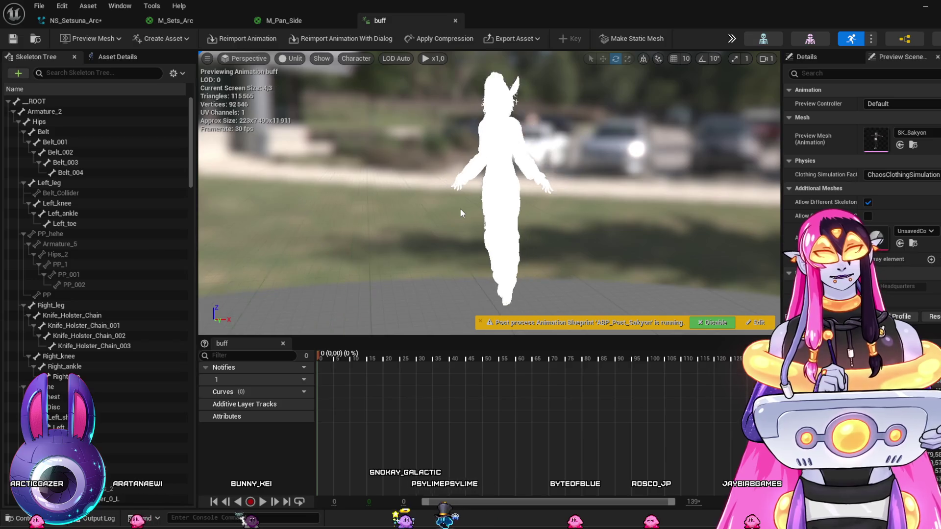
Toggle the outdoor background off and back on, then check the preview controller choices
click(828, 58)
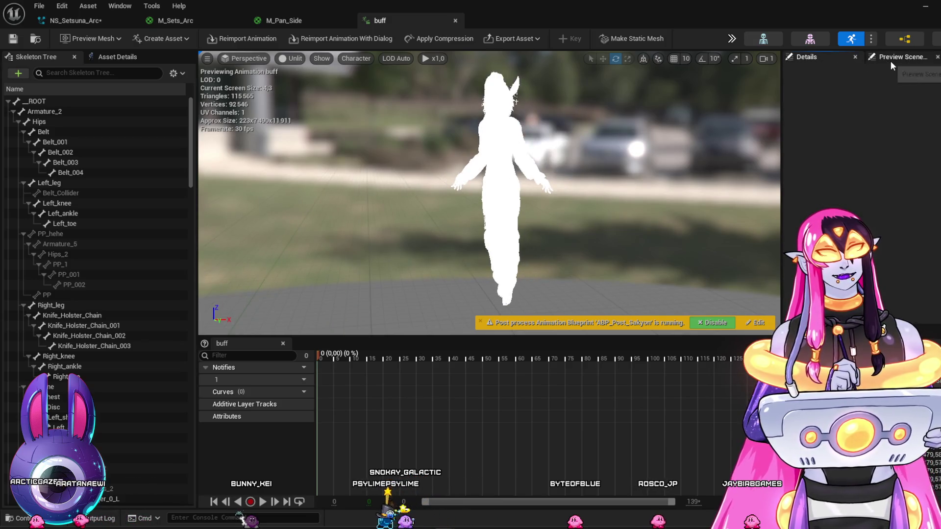
click(929, 58)
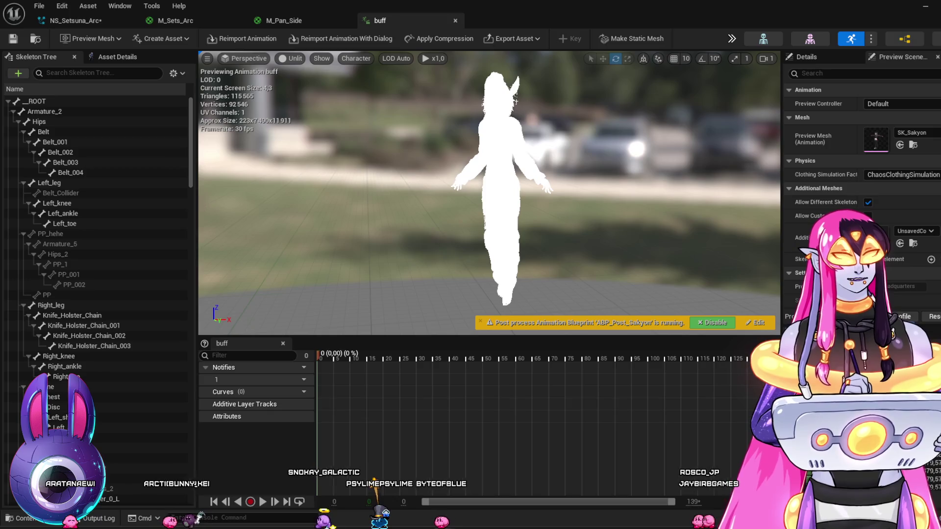
key(i)
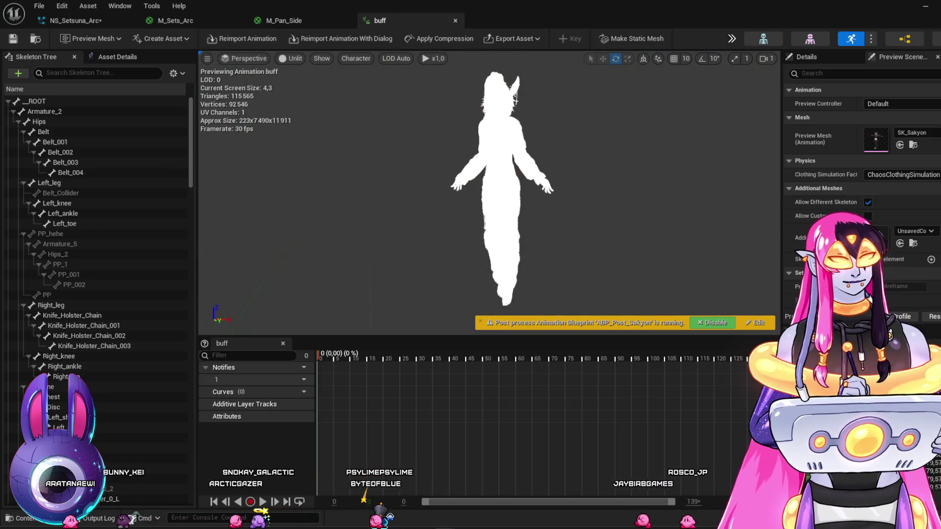
click(866, 204)
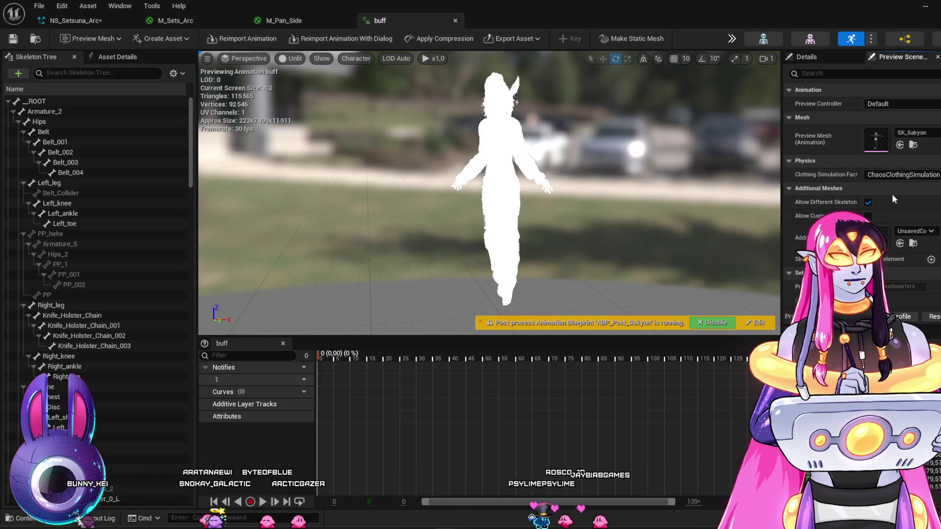
click(868, 101)
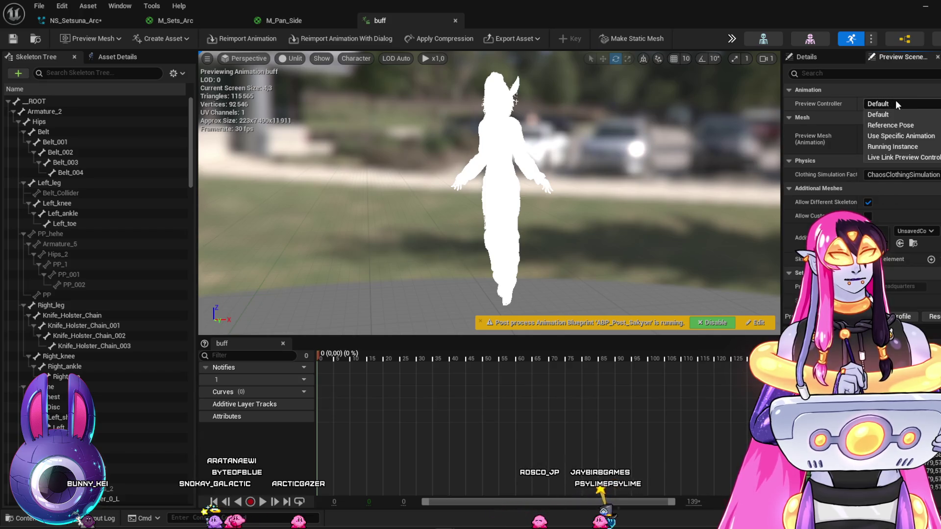
Keep the preview controller at Default and switch transforms to local coordinate space
click(899, 101)
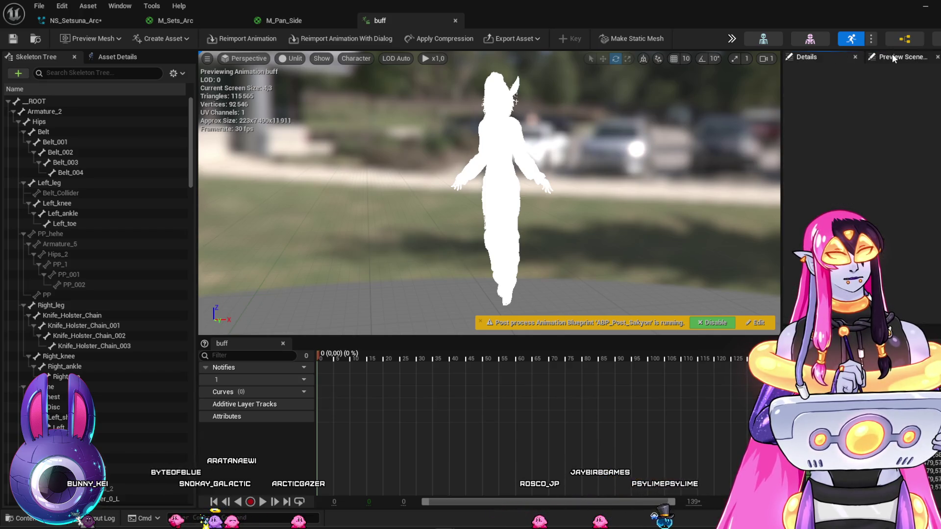
click(646, 58)
click(646, 58)
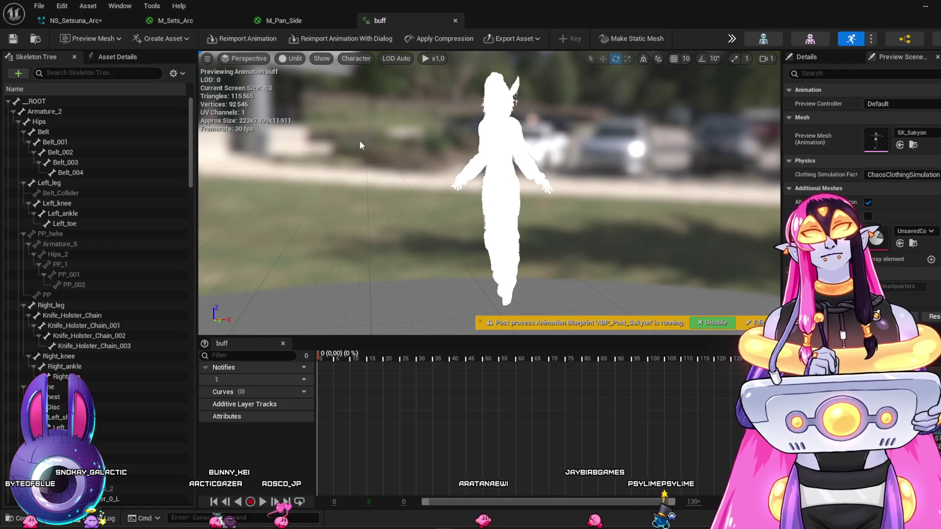
Glance at the viewport view options, then close the buff animation preview
click(207, 59)
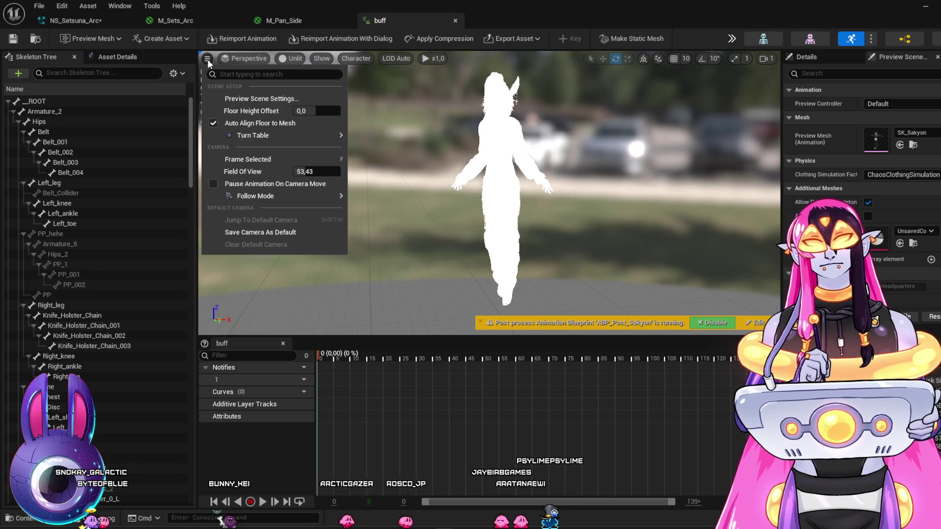
click(207, 59)
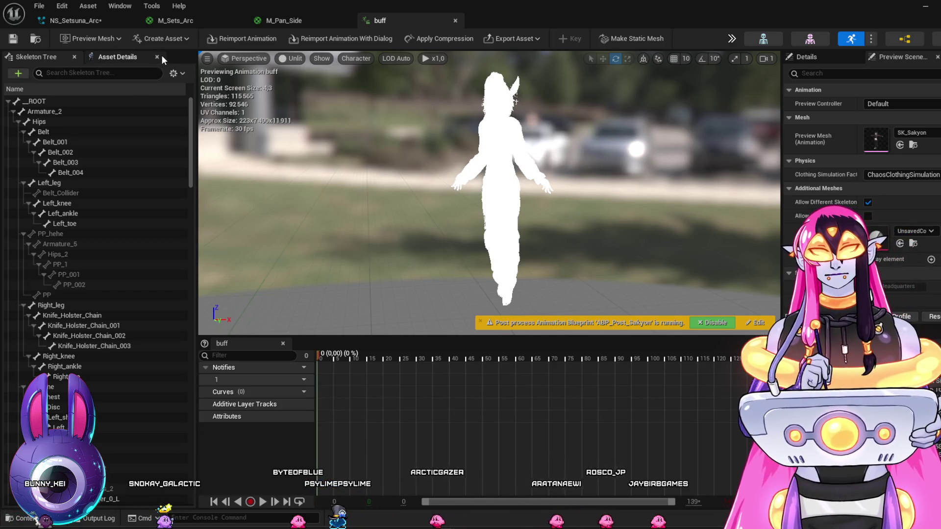
click(455, 21)
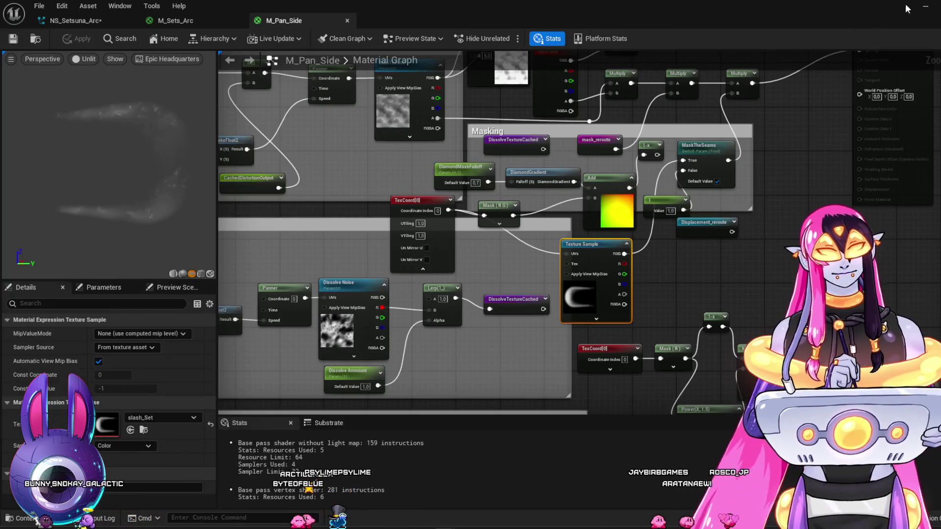
Browse to Characters > Sankyo > Animation in the Content Browser and open beam_loop
key(alt+Tab)
click(41, 374)
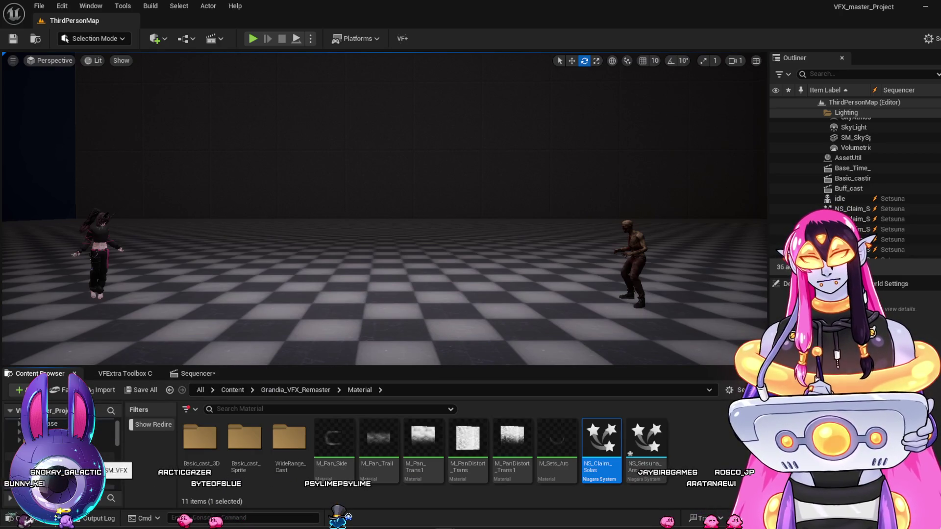
click(59, 464)
click(295, 452)
double_click(295, 452)
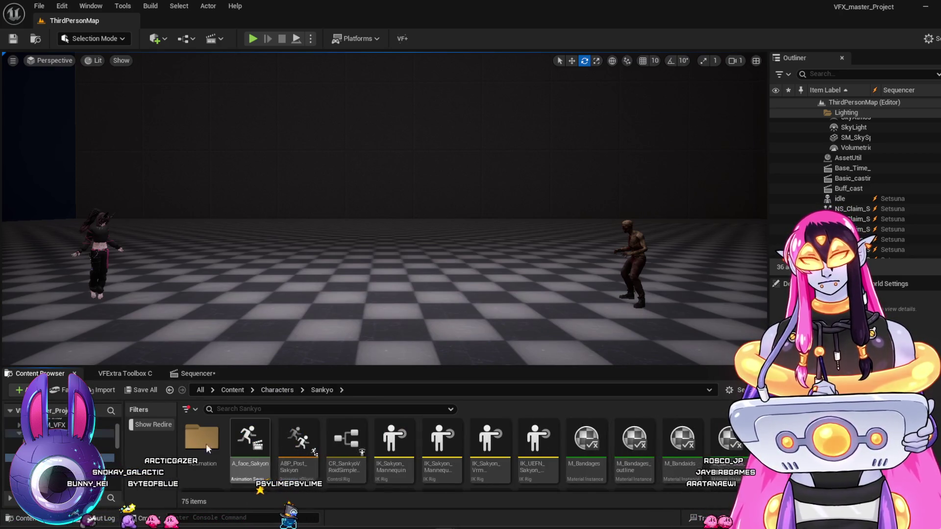
double_click(206, 443)
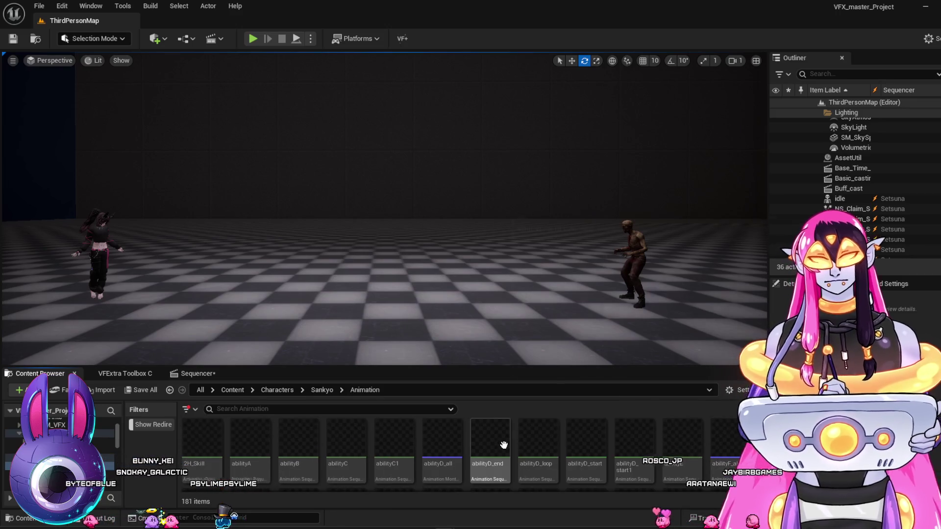
scroll(505, 442, down, 2)
double_click(535, 438)
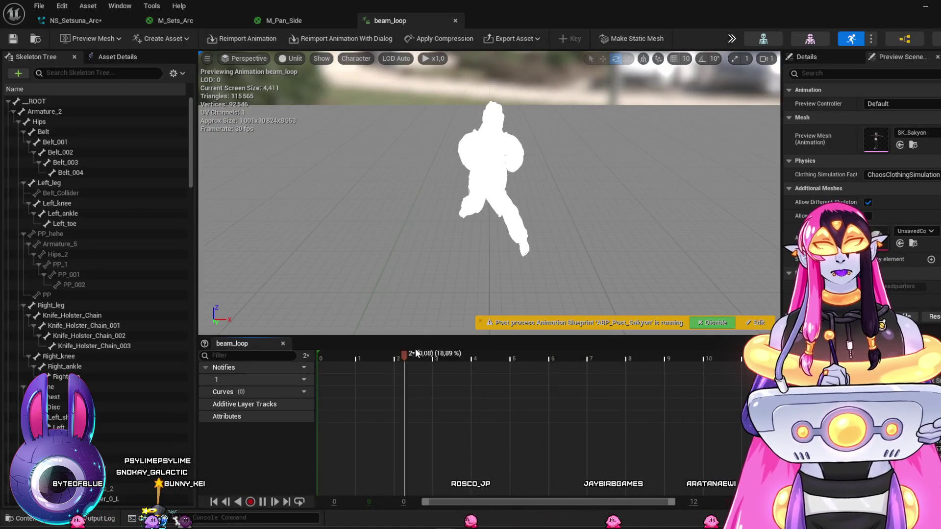
Preview beam_loop with Lit shading, reframe the camera, then return to M_Pan_Side
click(293, 59)
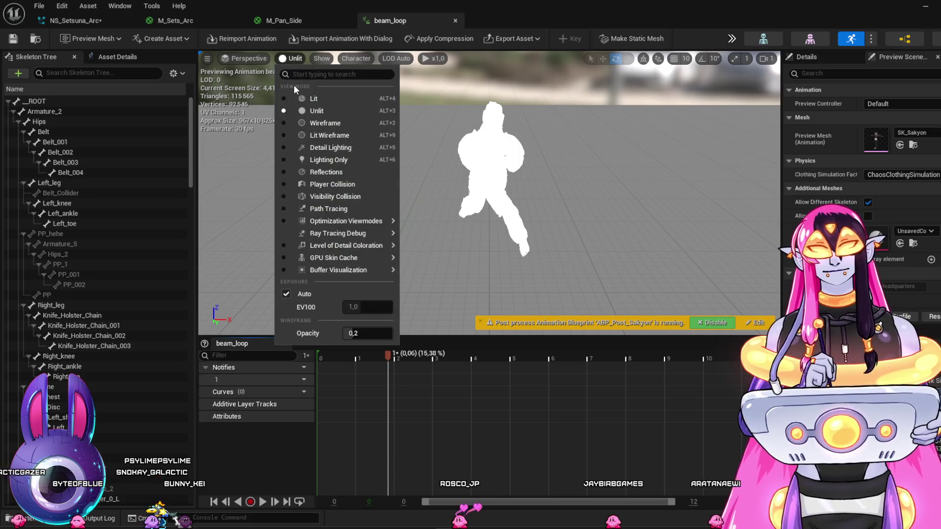
click(304, 98)
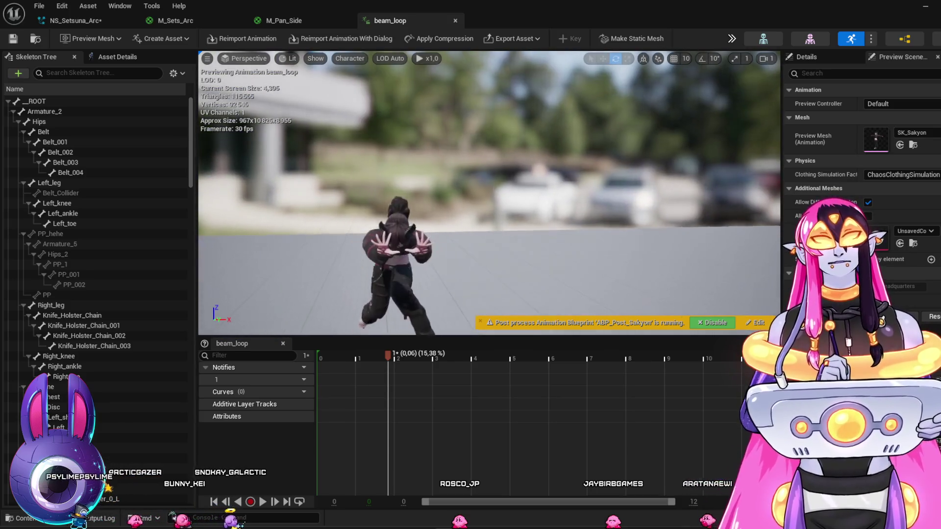
drag(555, 215, 555, 204)
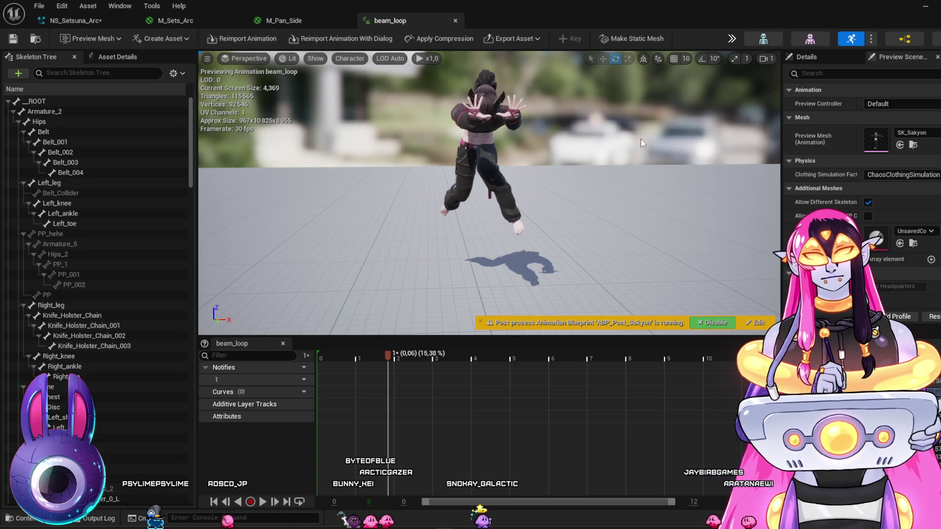
click(316, 22)
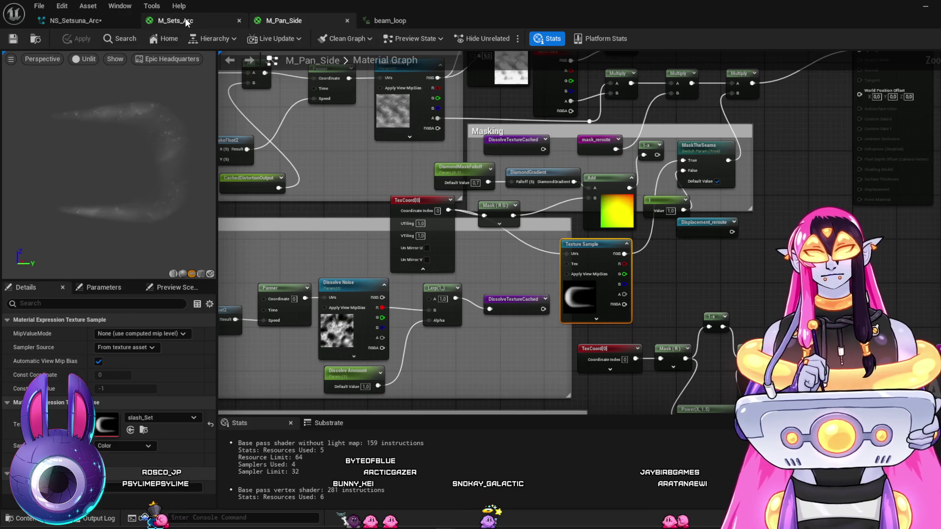
Preview M_Sets_Arc on a flat plane, check NS_Setsuna_Arc, then return to the animation tab
click(185, 21)
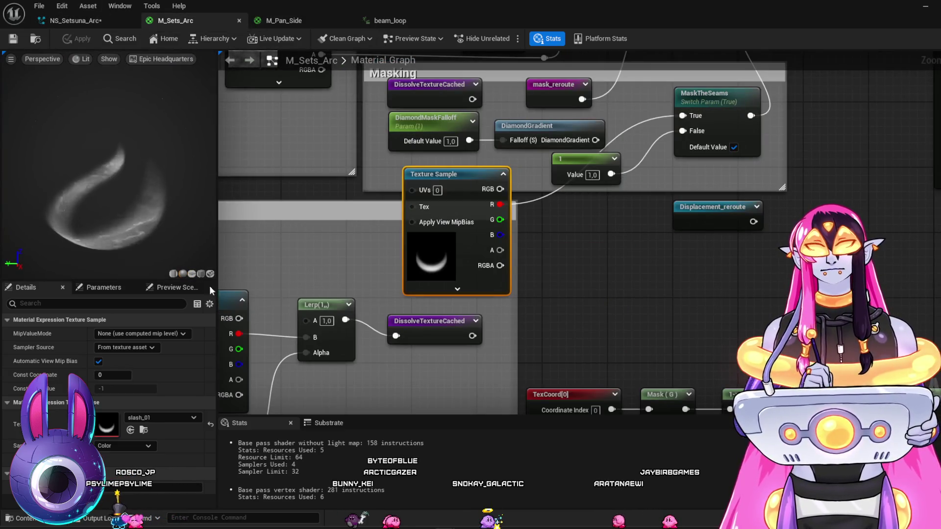
click(193, 271)
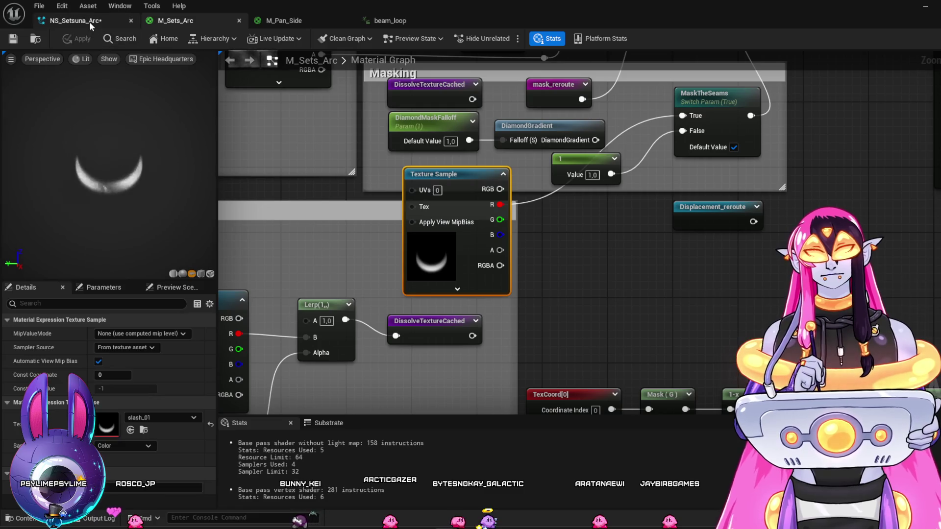
click(89, 22)
click(387, 22)
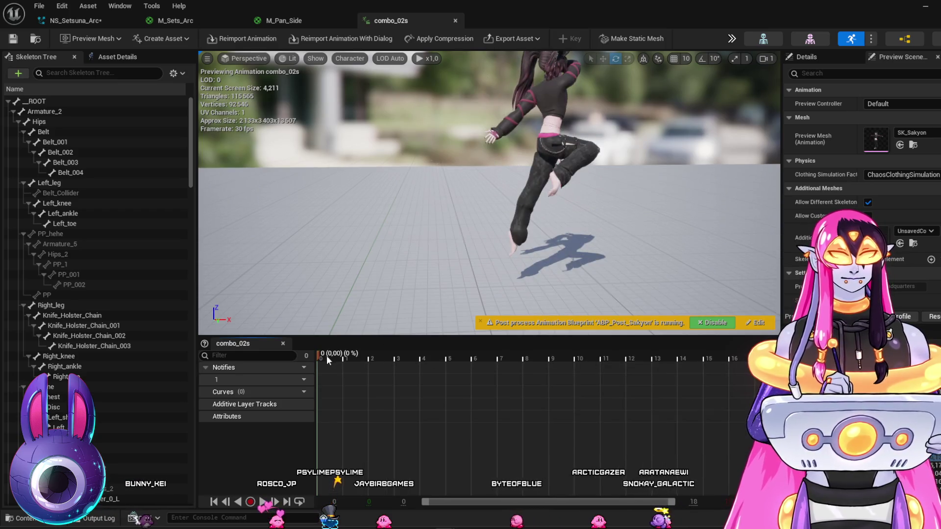
Open combo_02s and scrub it through to frame 30
click(349, 360)
drag(349, 360, 639, 366)
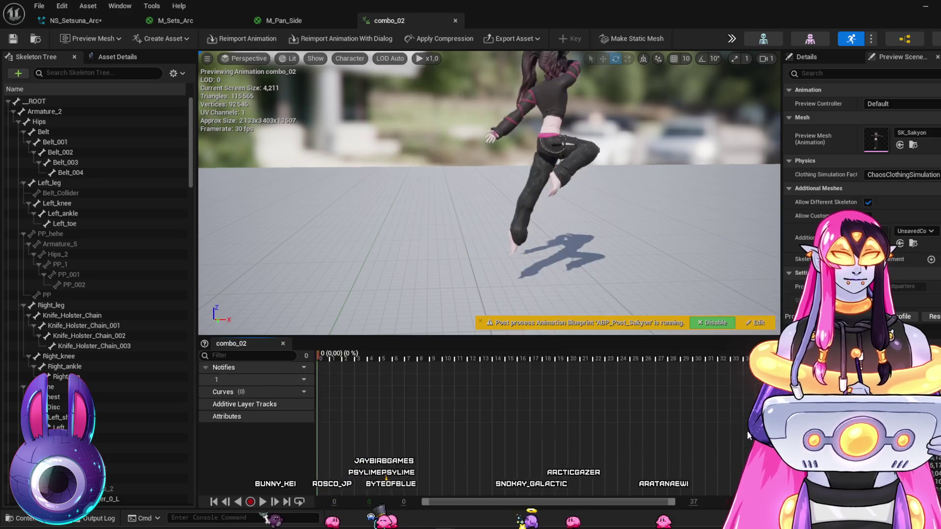
mouse_move(322, 354)
mouse_down()
mouse_move(706, 372)
mouse_move(333, 355)
mouse_move(646, 367)
mouse_move(740, 384)
mouse_up()
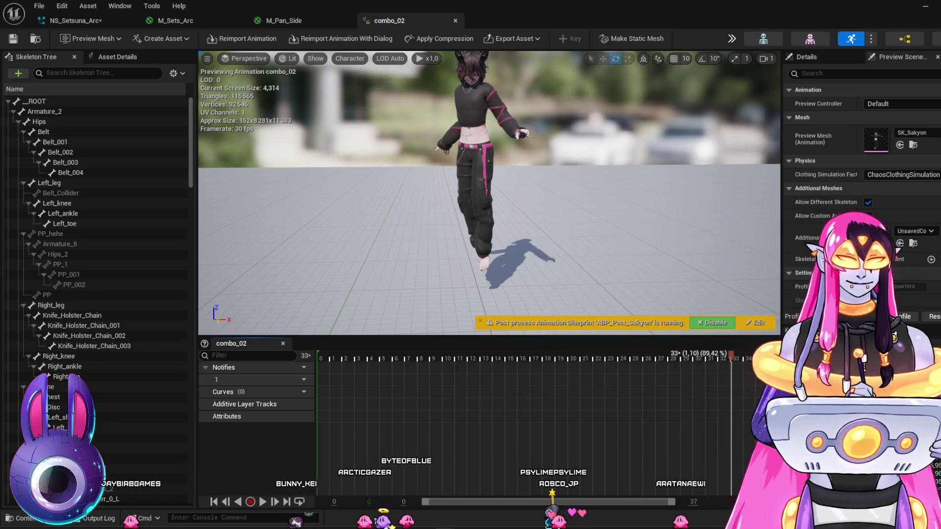
Scrub through the death animation back to frame 10, then open damege_b
mouse_move(331, 357)
mouse_down()
mouse_move(611, 353)
mouse_move(745, 369)
mouse_up()
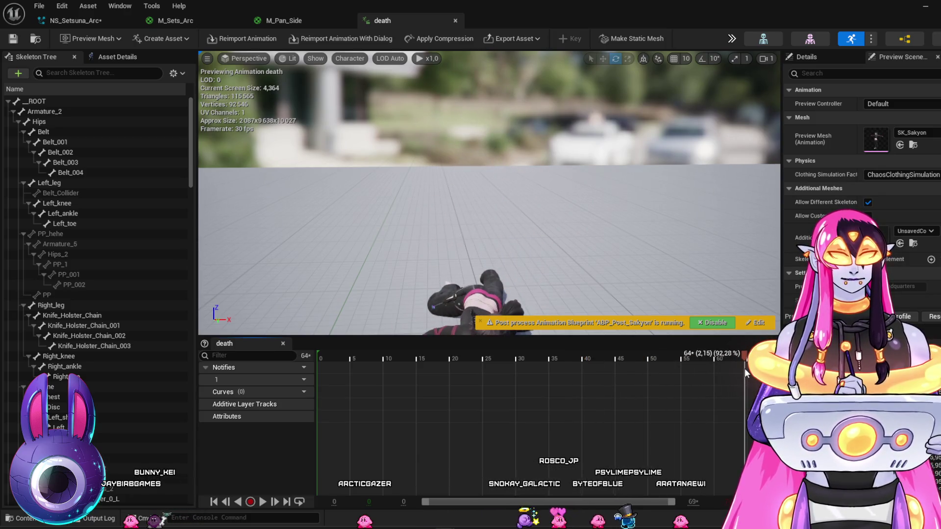
mouse_move(354, 355)
mouse_down()
mouse_move(327, 355)
mouse_move(455, 375)
mouse_move(739, 392)
mouse_up()
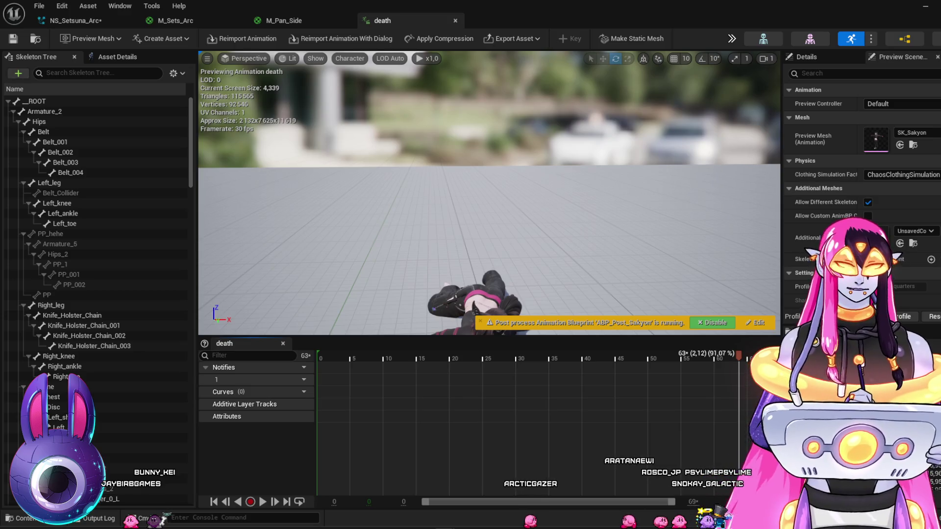
double_click(843, 431)
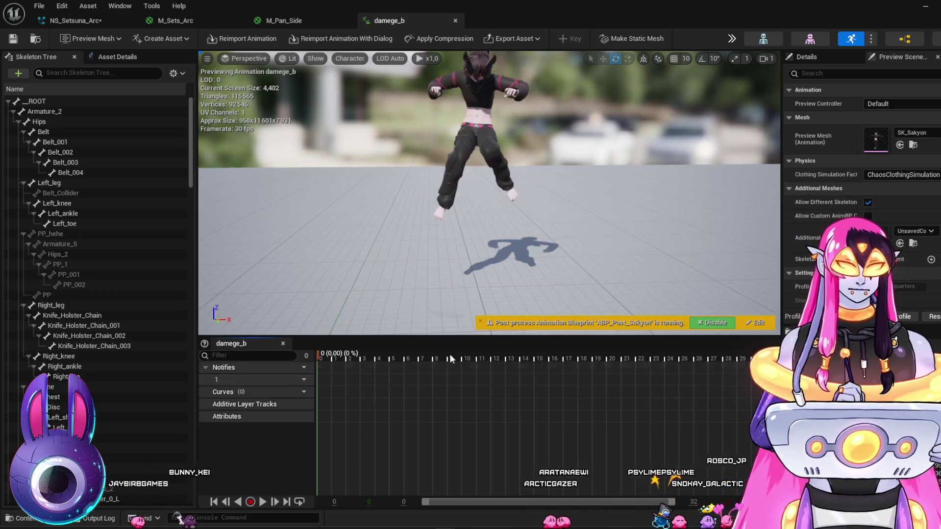
Preview and scrub the damege_b, damege_f and damage_large_f hit animations to compare them
mouse_move(351, 359)
mouse_down()
mouse_move(458, 365)
mouse_move(311, 354)
mouse_move(558, 366)
mouse_move(674, 359)
mouse_up()
double_click(857, 451)
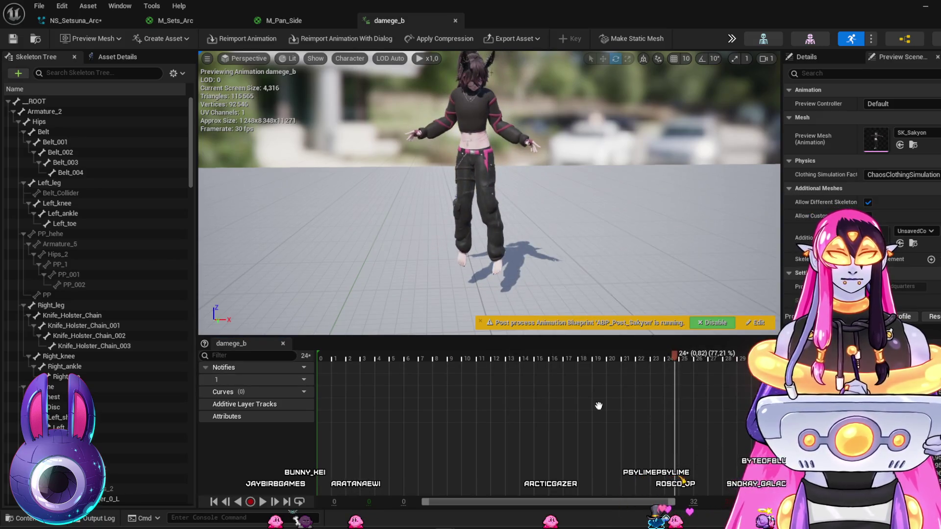
drag(322, 352, 707, 378)
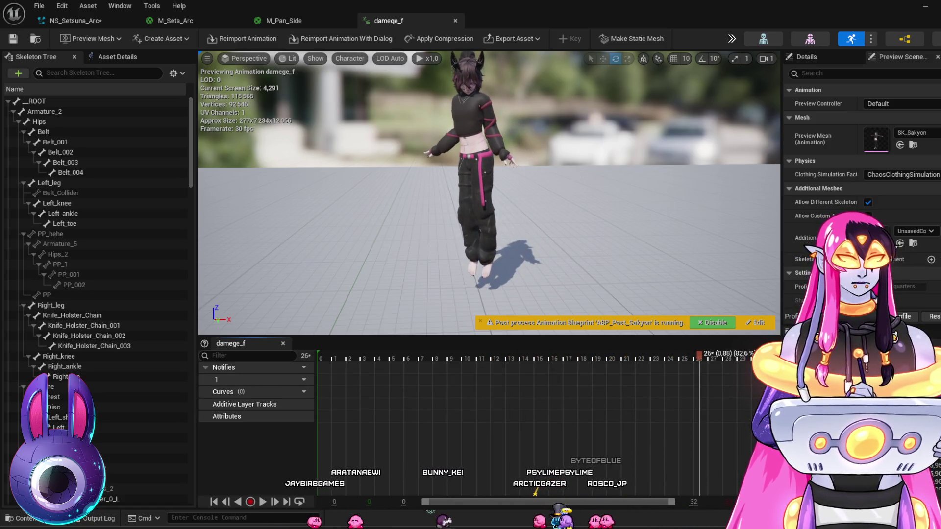
mouse_move(823, 442)
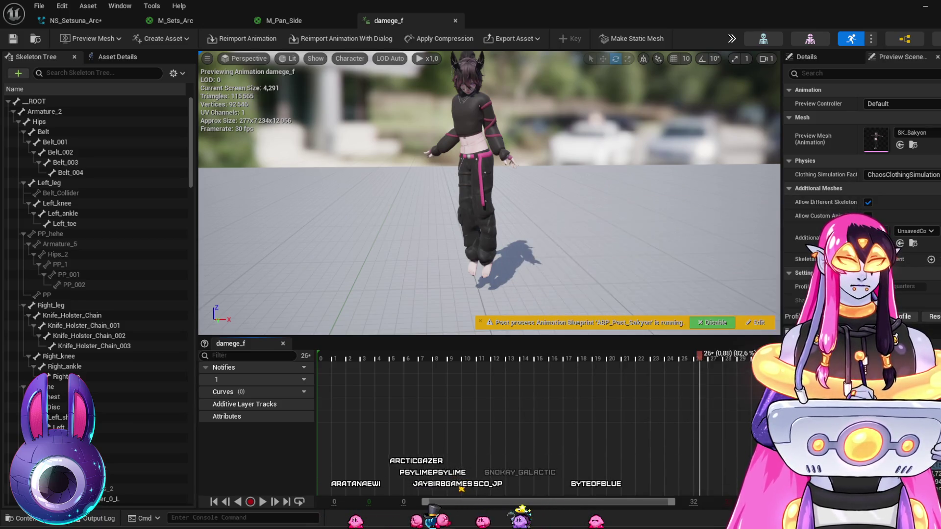
double_click(834, 439)
drag(317, 353, 507, 369)
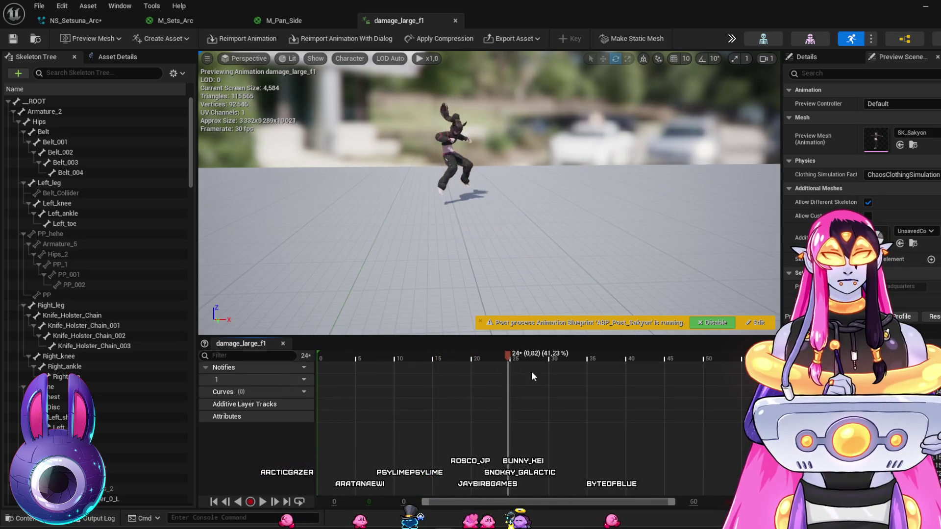
mouse_move(833, 439)
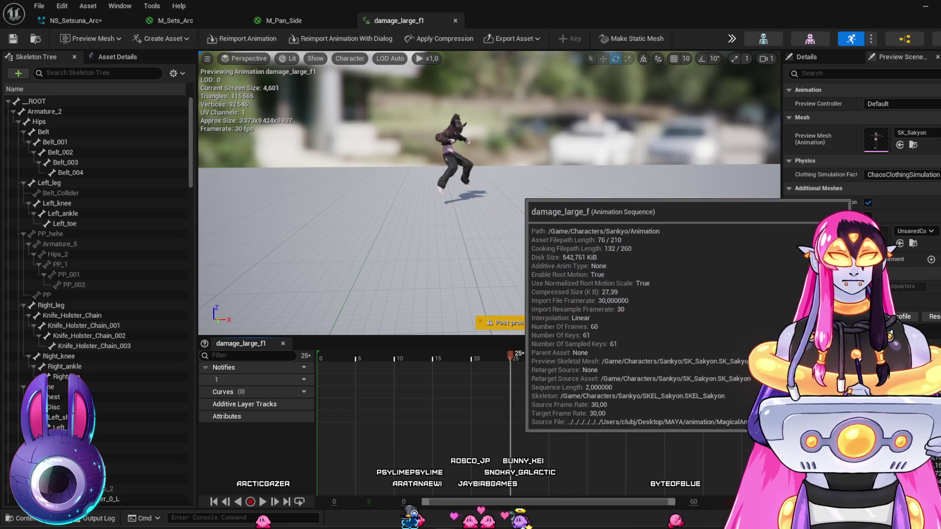
drag(323, 354, 563, 363)
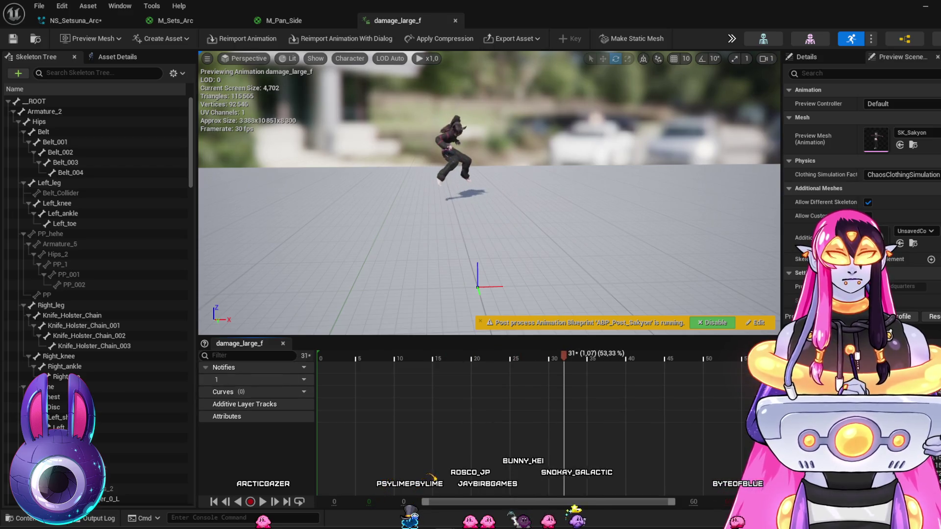
Re-check damege_b to frame 12 and damege_f to frame 21, then minimize the Animation Editor
double_click(833, 439)
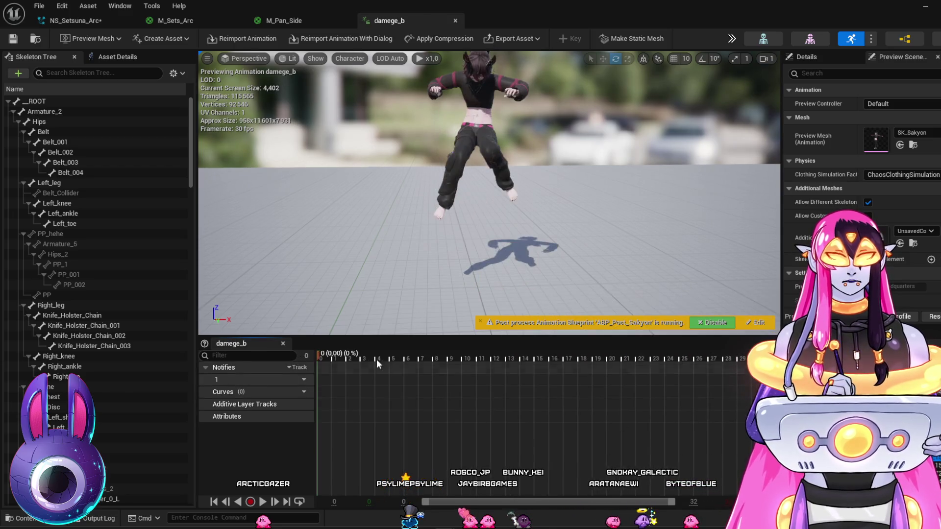
mouse_move(319, 351)
mouse_down()
mouse_move(457, 365)
mouse_move(496, 358)
mouse_up()
double_click(834, 438)
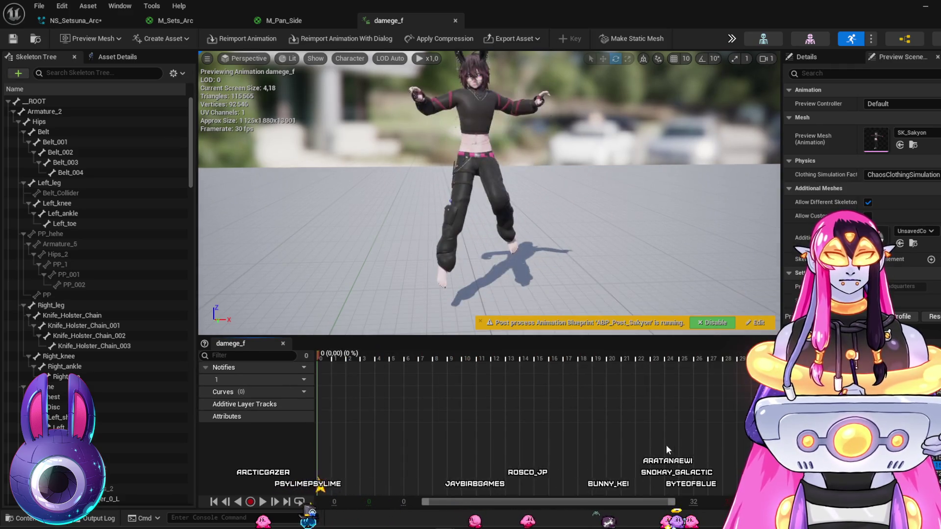
drag(322, 355, 671, 367)
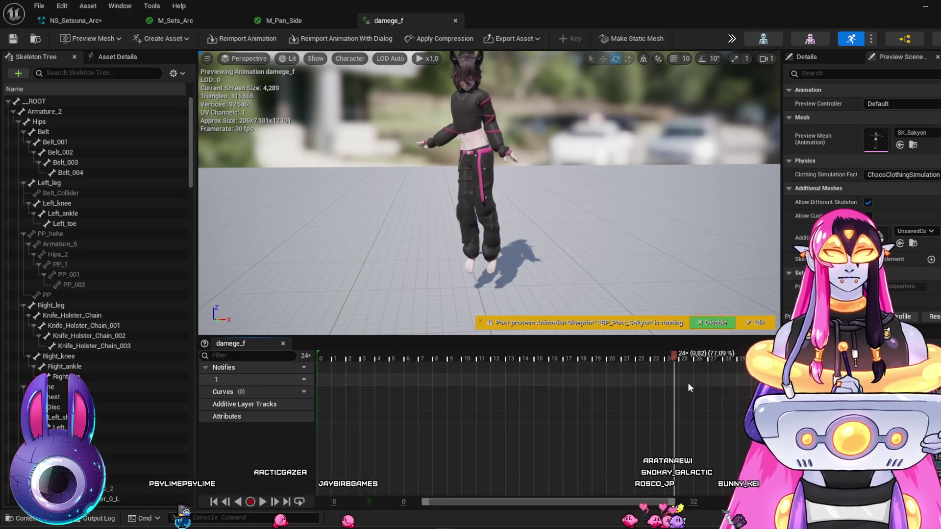
click(926, 6)
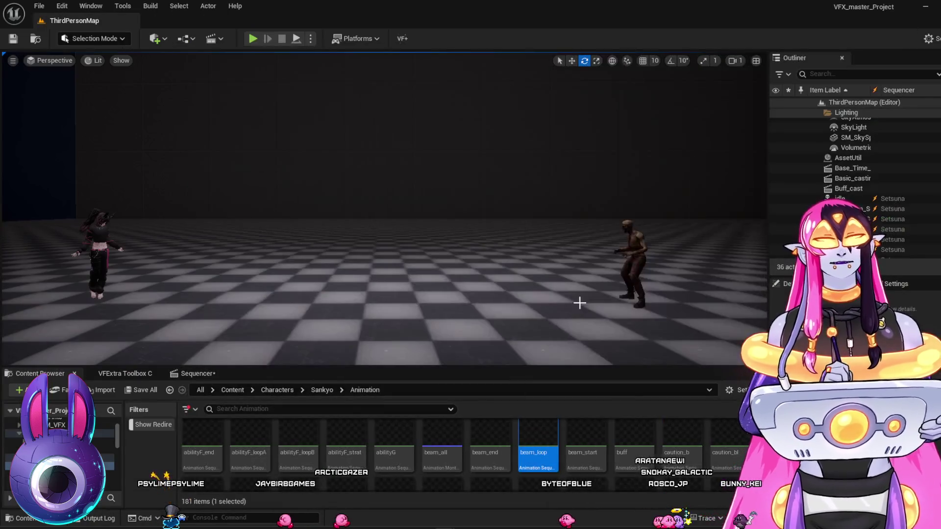
Add damege_f to the Sequencer track from a 'dam' search and nudge its section earlier
click(177, 434)
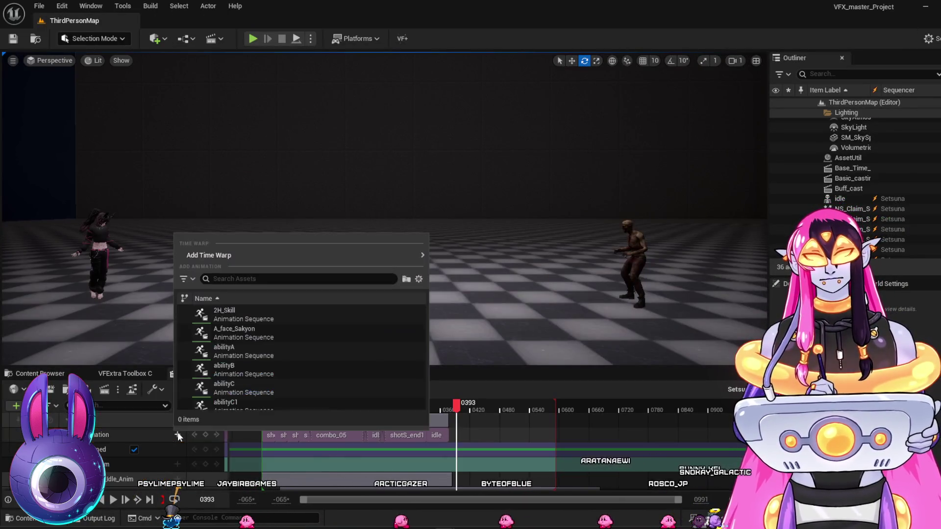
text(dam)
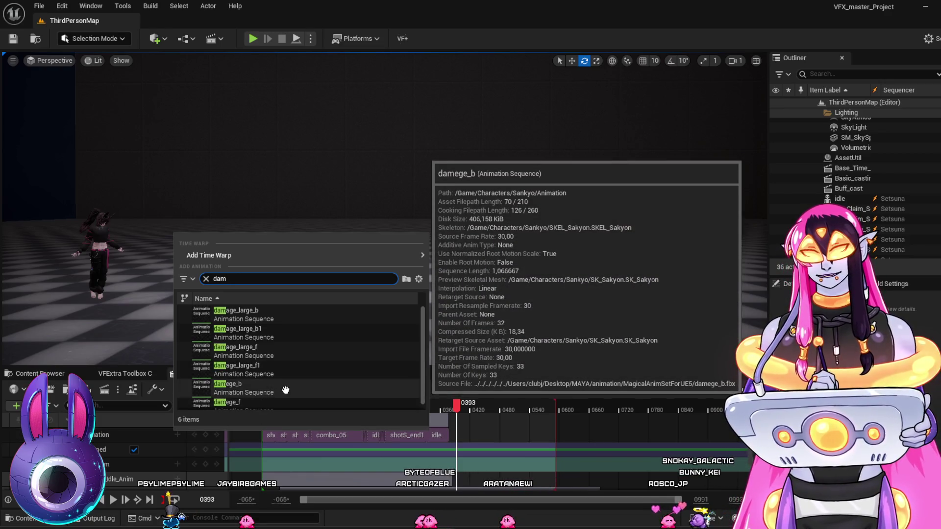
click(277, 402)
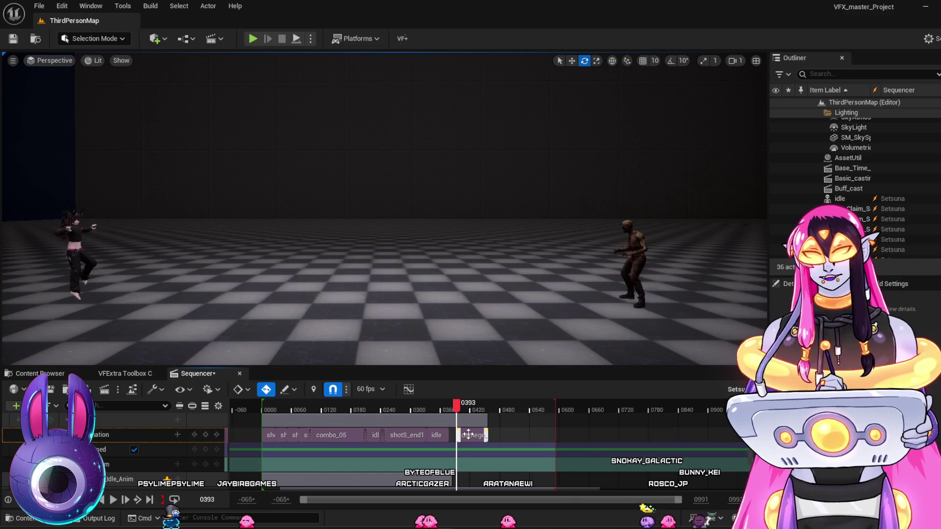
mouse_move(467, 435)
mouse_down()
mouse_move(446, 407)
mouse_move(475, 417)
mouse_up()
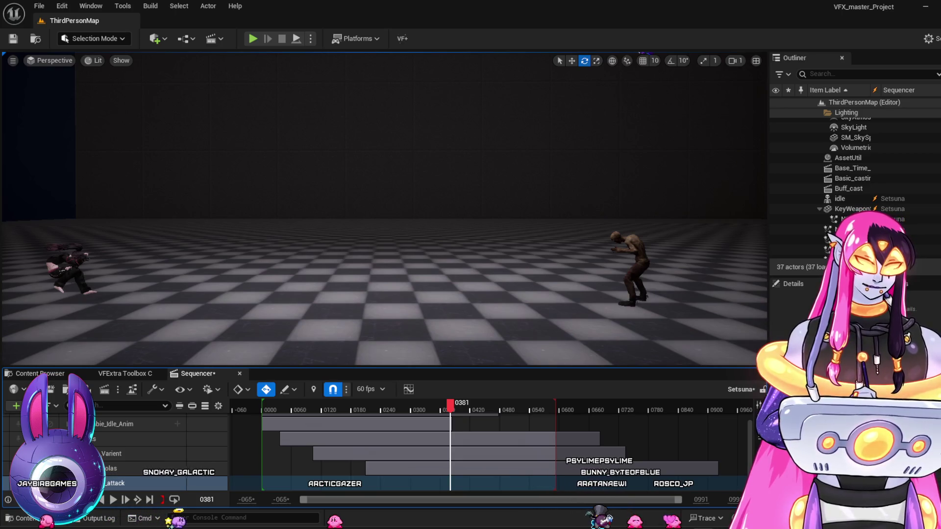
Close Clip Studio Paint without saving slash_01, and close the CLIP STUDIO launcher
right_click(701, 525)
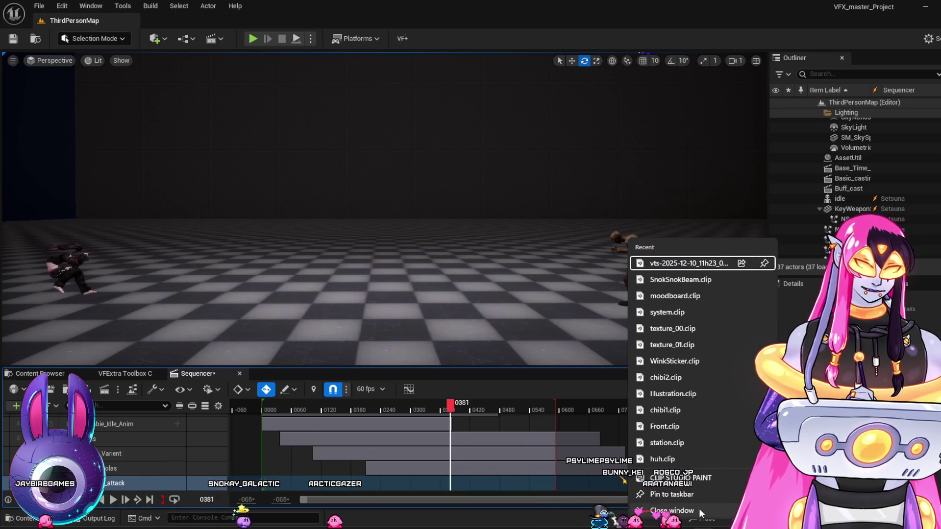
click(699, 510)
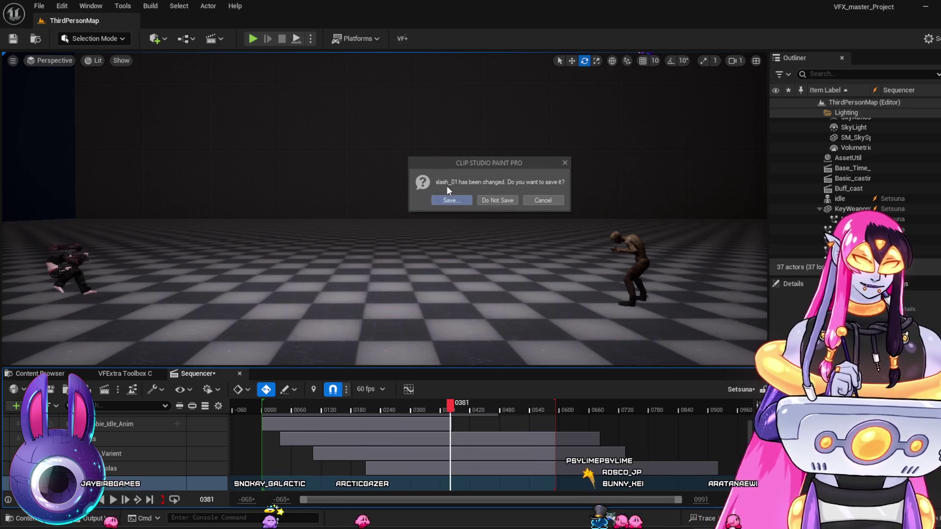
click(499, 201)
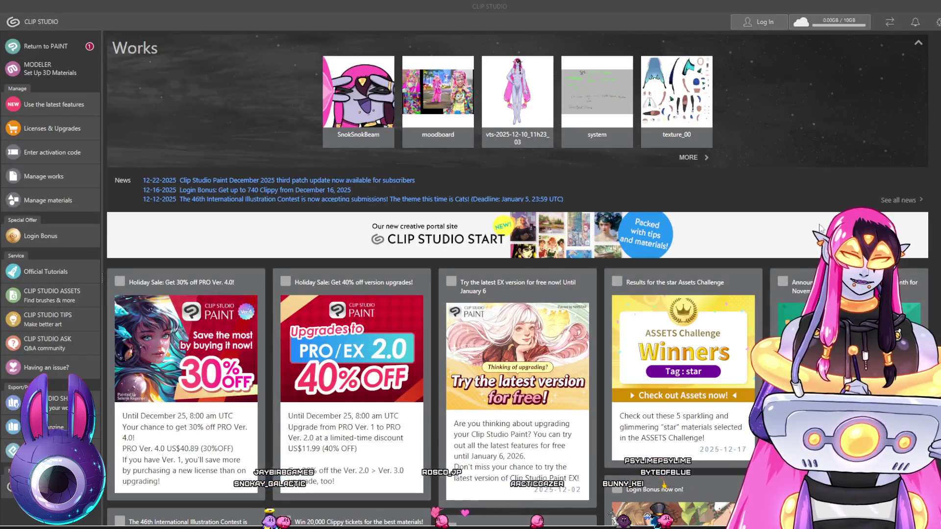
click(935, 11)
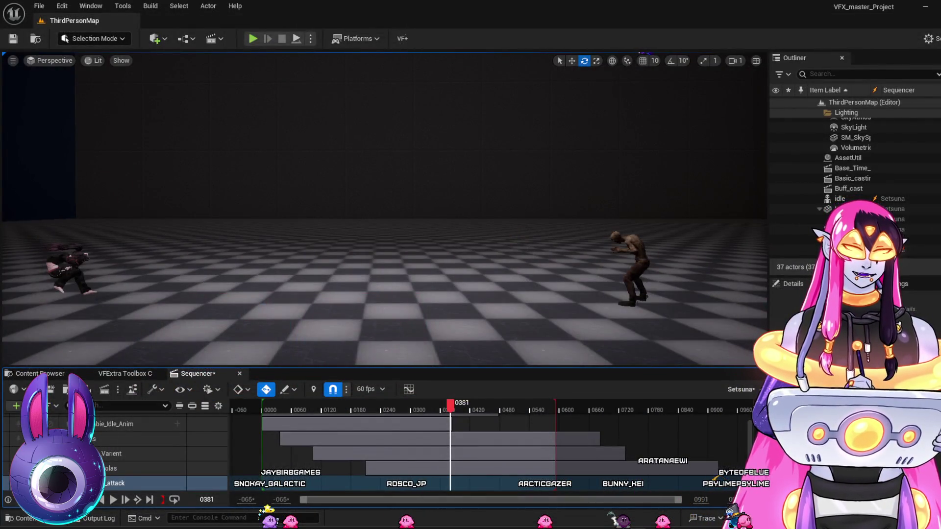
key(super)
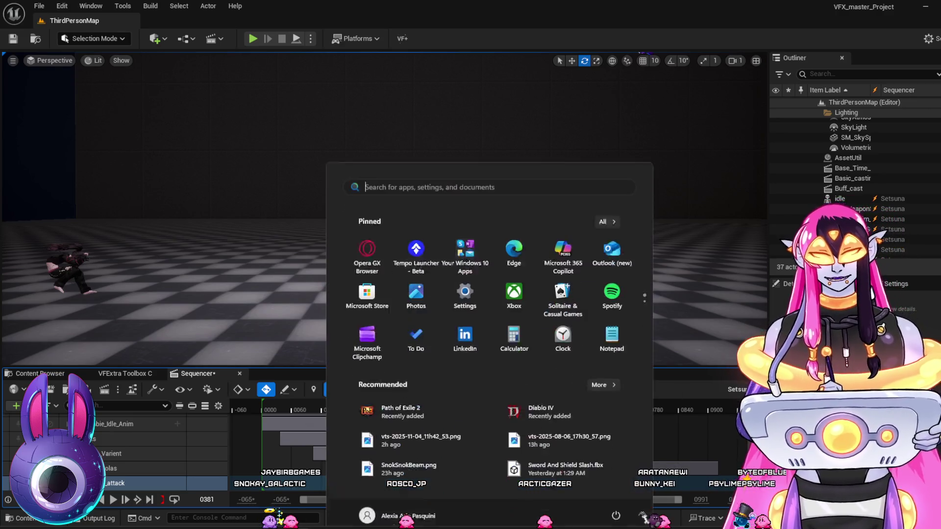
Search the Start menu for 'blender' and launch Blender
text(blender)
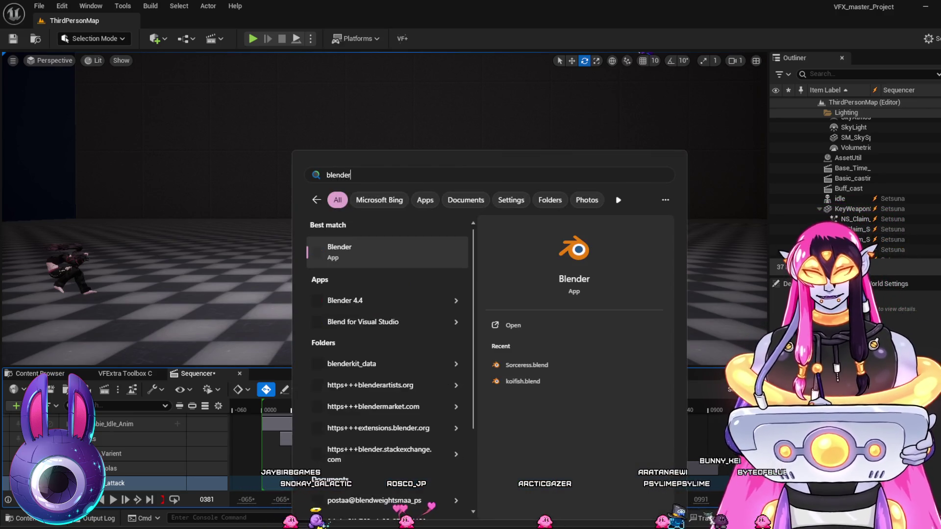
click(397, 264)
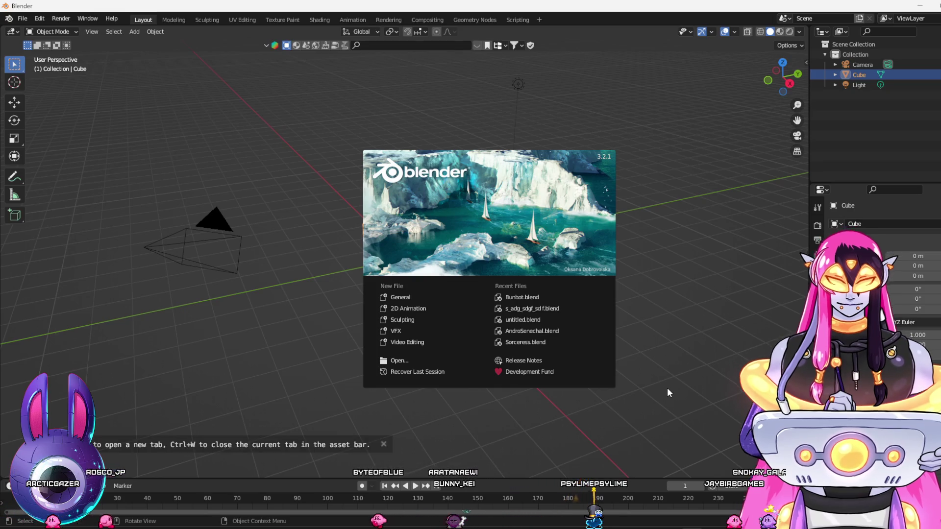
Dismiss the splash screen and delete the default cube, camera and light
click(644, 219)
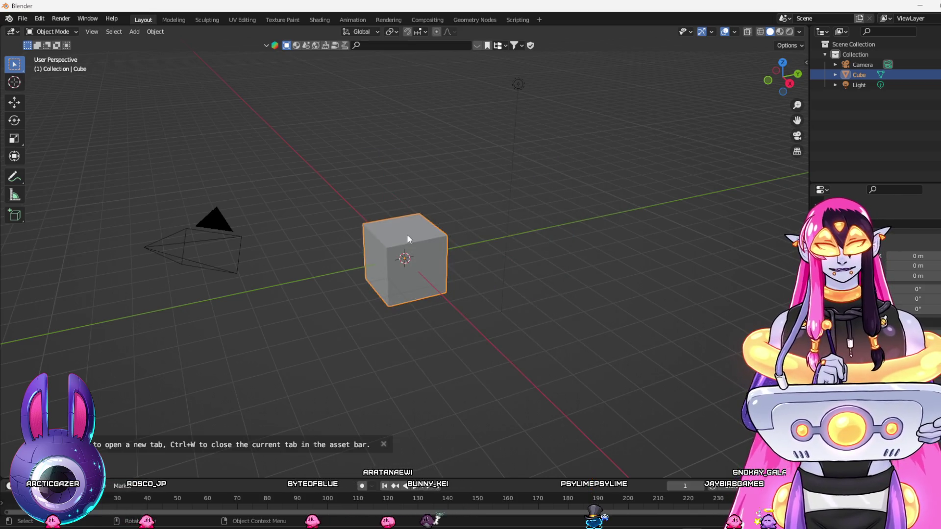
key(Delete)
click(855, 75)
shift+click(860, 66)
key(Delete)
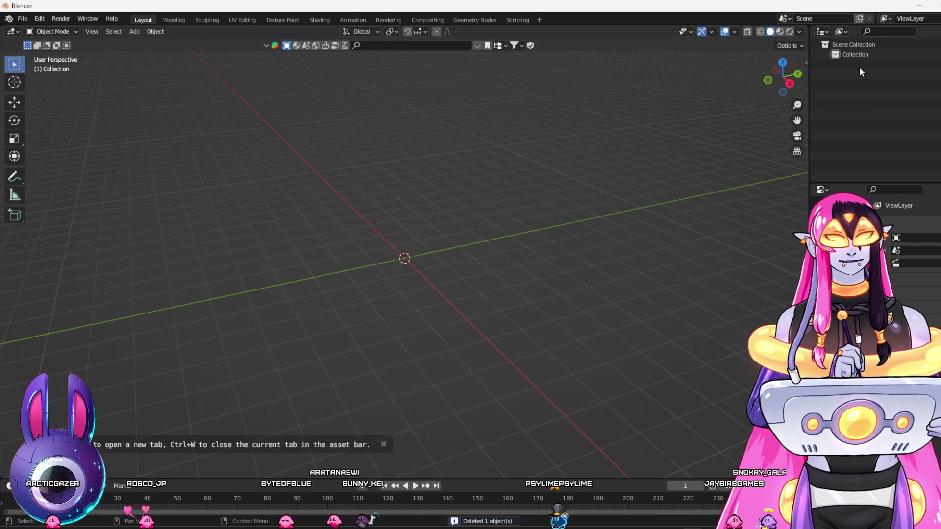
Add a UV sphere at the origin and switch to the Texture Paint workspace
key(KP_3)
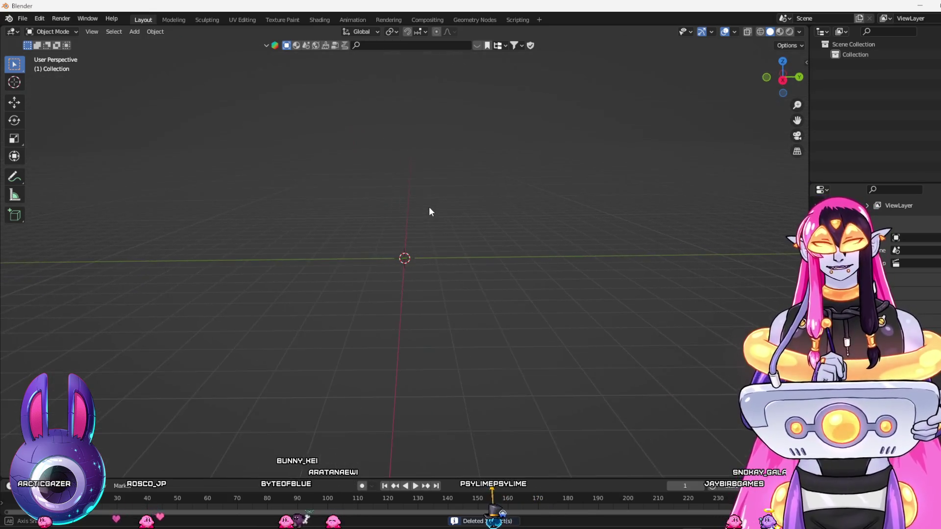
key(KP_8)
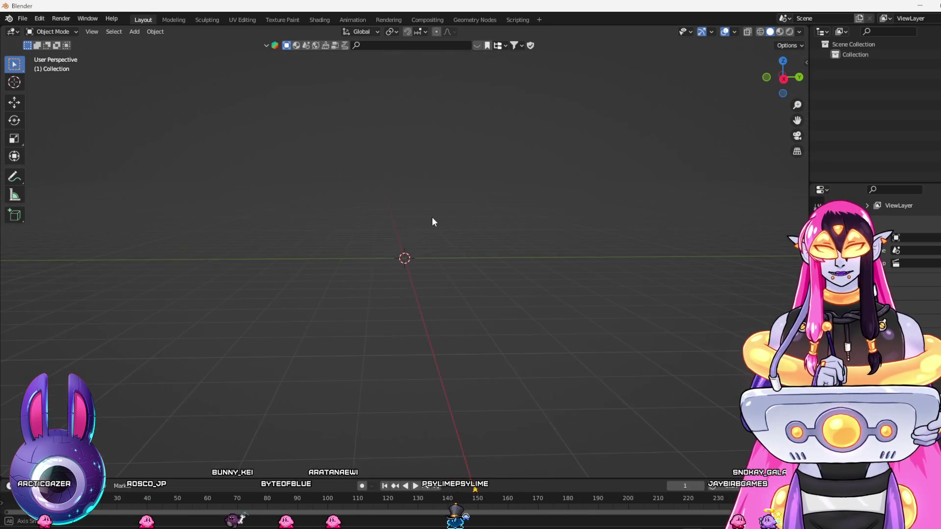
drag(429, 219, 428, 337)
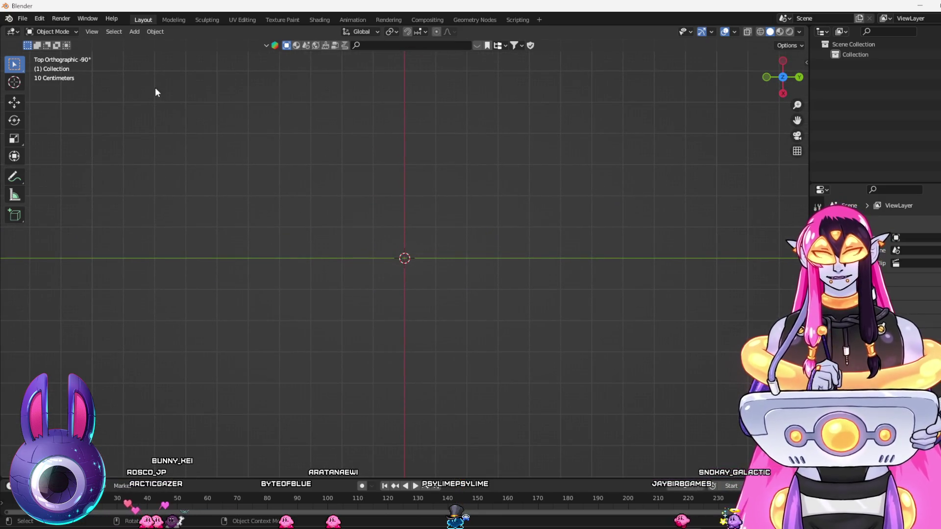
click(134, 32)
mouse_move(147, 52)
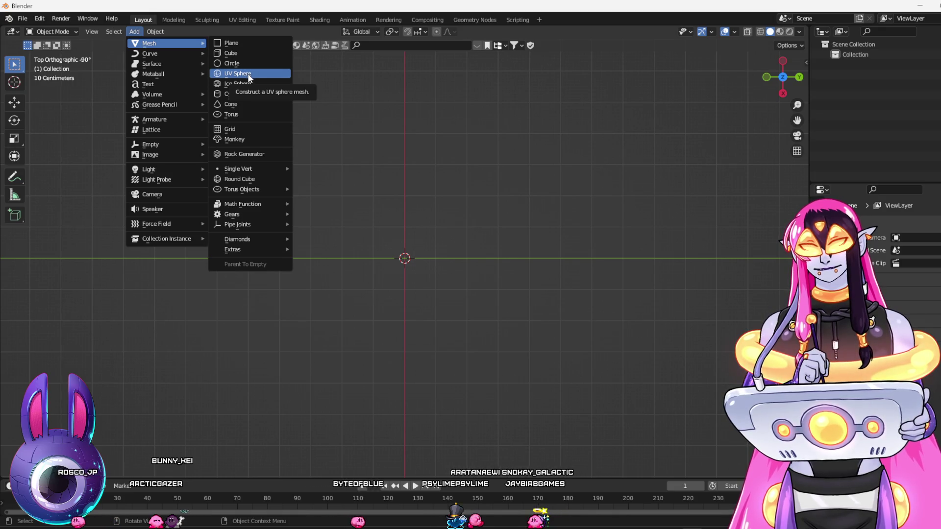
click(250, 76)
drag(418, 196, 429, 139)
scroll(520, 189, up, 2)
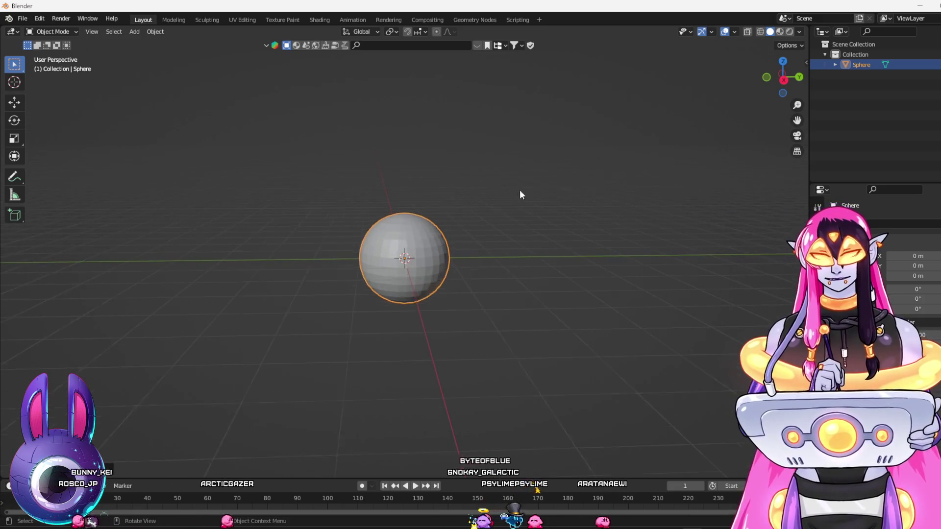
scroll(520, 195, up, 1)
mouse_move(558, 230)
mouse_down()
mouse_move(553, 214)
mouse_move(555, 245)
mouse_move(465, 166)
mouse_up()
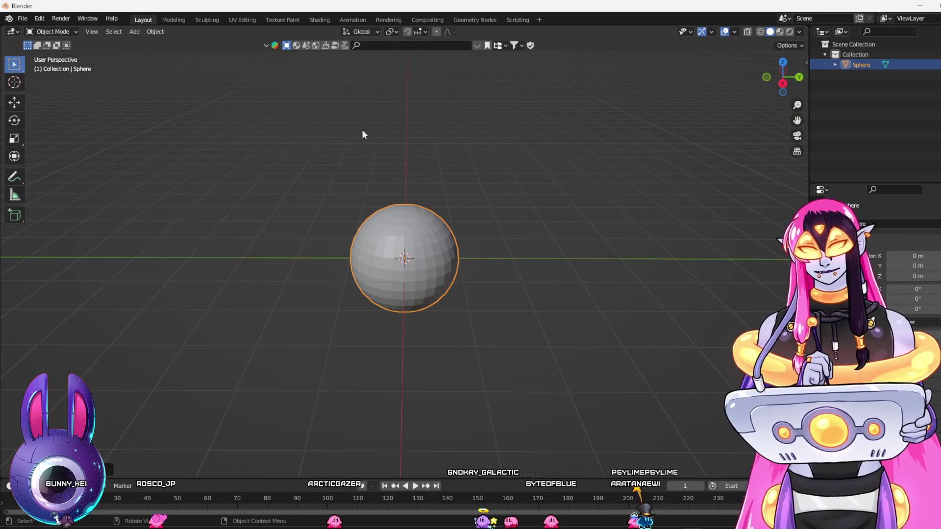
click(275, 17)
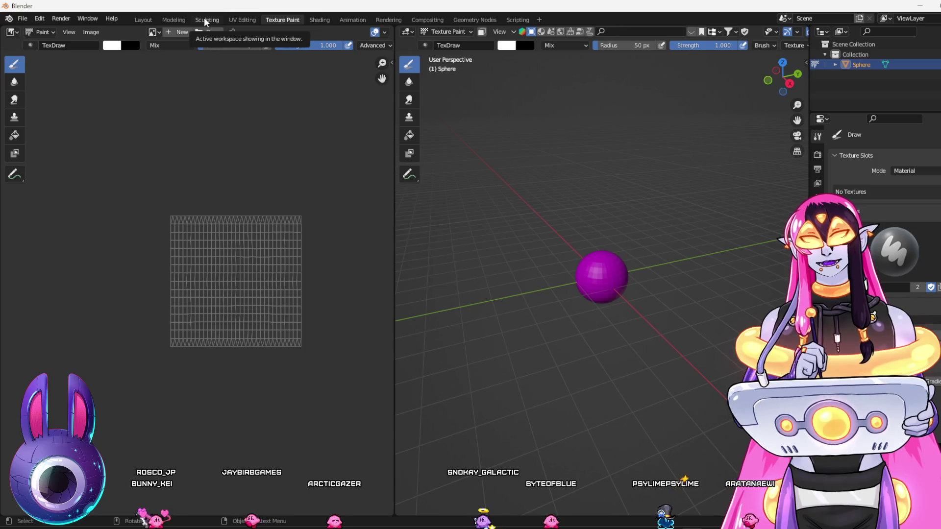
click(205, 22)
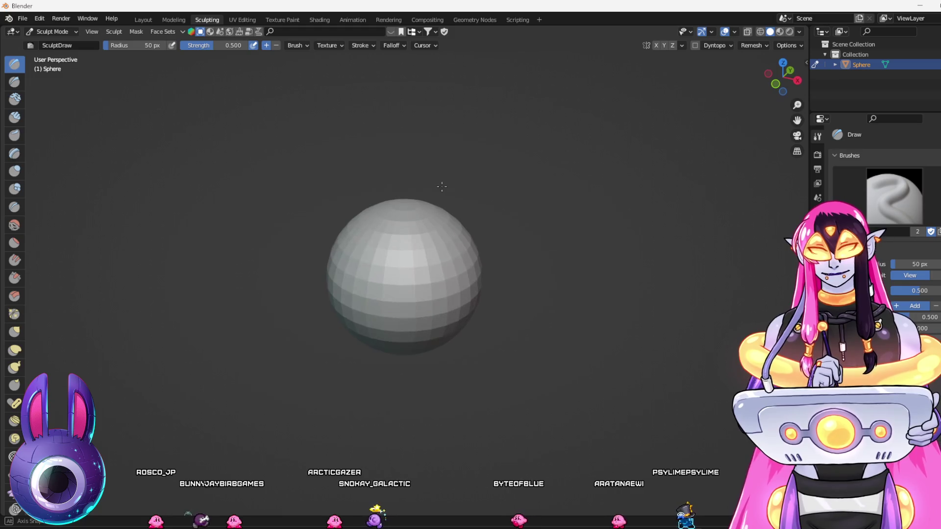
scroll(441, 183, down, 2)
drag(473, 242, 479, 241)
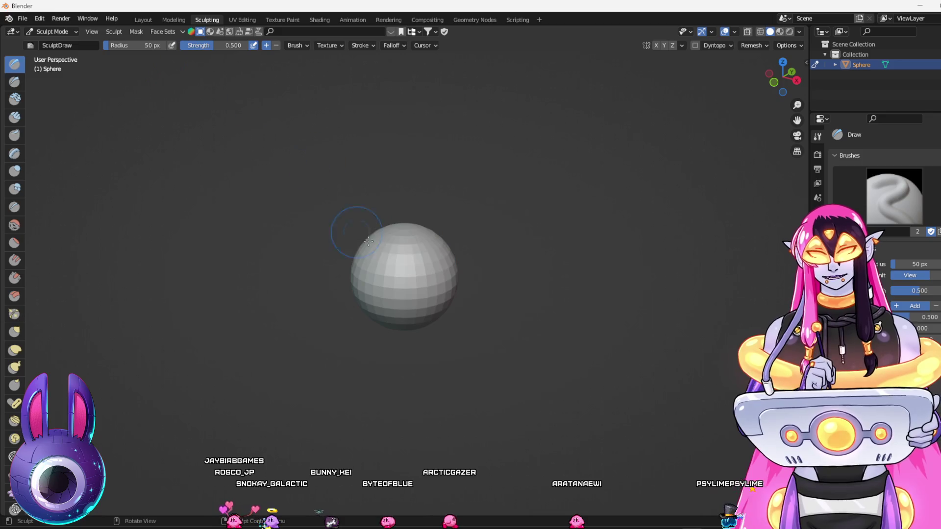
key(alt+a)
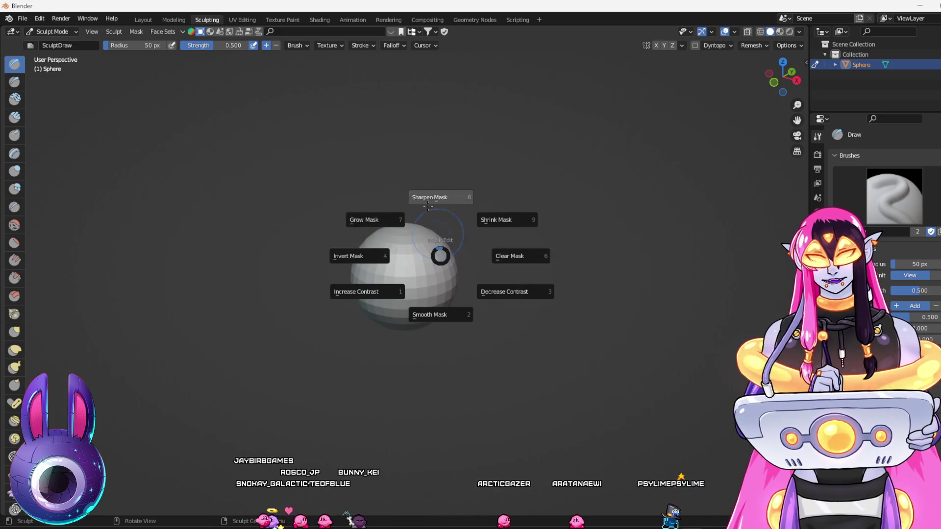
click(384, 128)
right_click(391, 228)
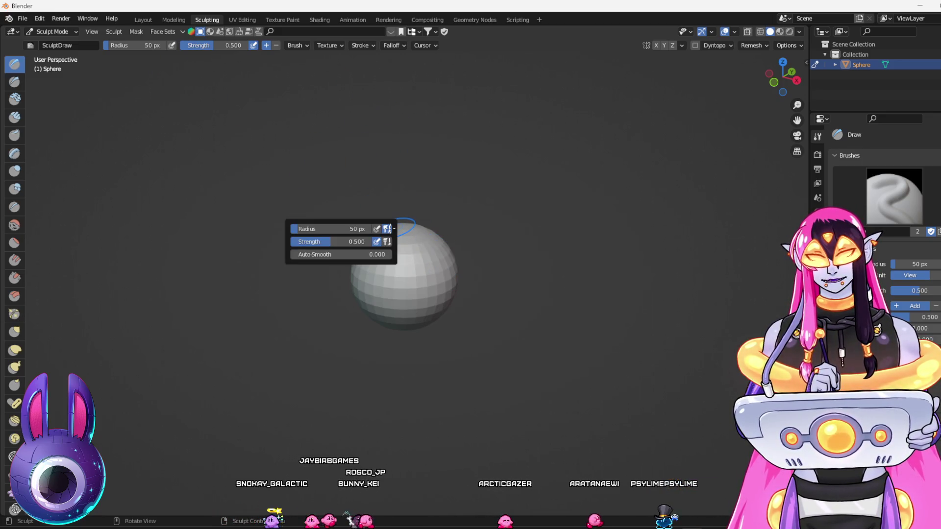
right_click(427, 169)
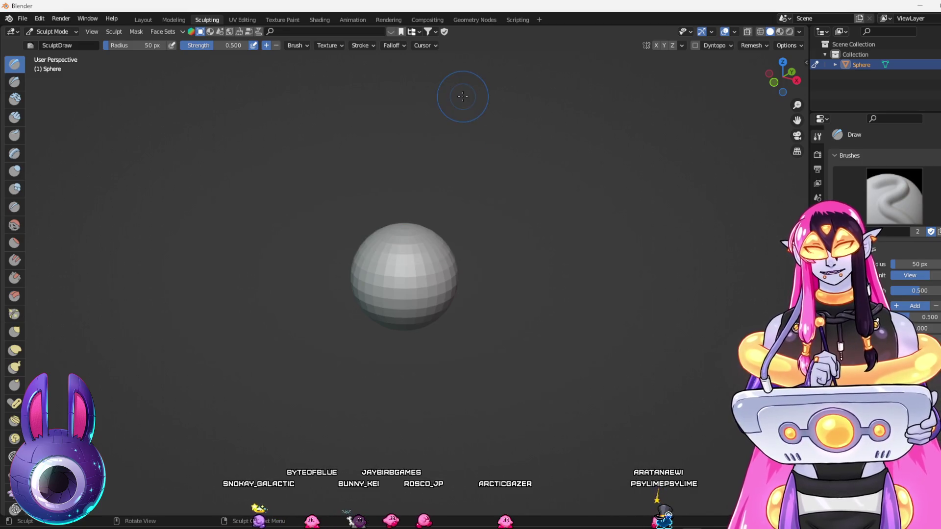
click(173, 19)
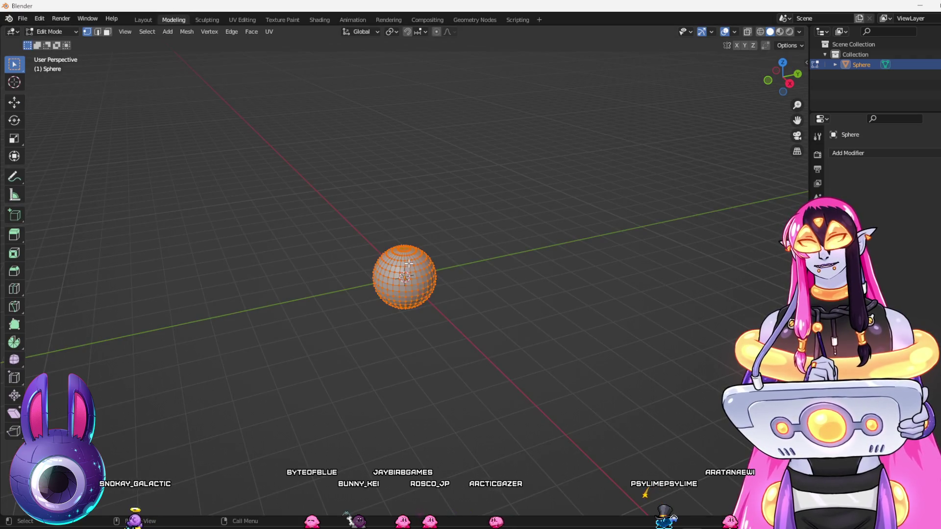
right_click(408, 264)
click(408, 263)
click(207, 20)
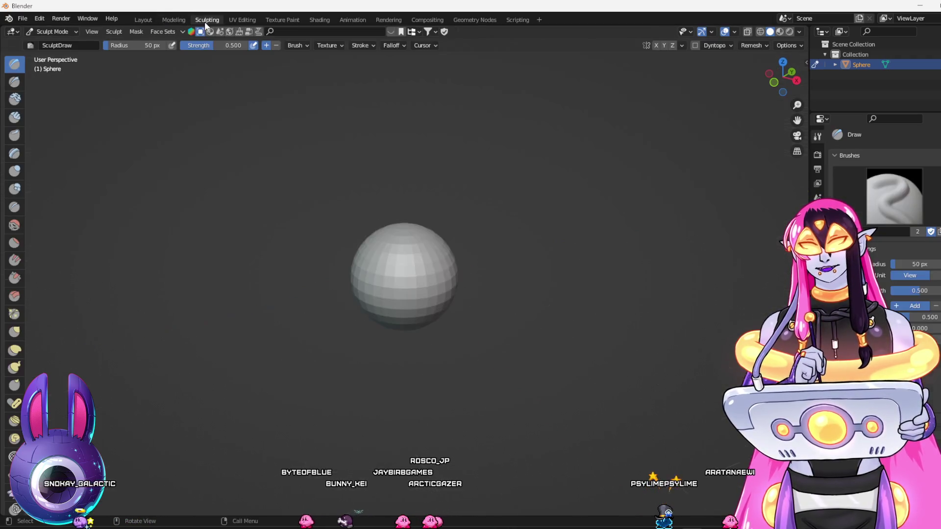
scroll(515, 200, up, 2)
Enable X-axis mirroring, try a mirrored bump stroke, and undo it back to a plain sphere
mouse_move(483, 225)
mouse_down()
mouse_move(473, 235)
mouse_move(488, 255)
mouse_move(420, 209)
mouse_up()
key(KP_3)
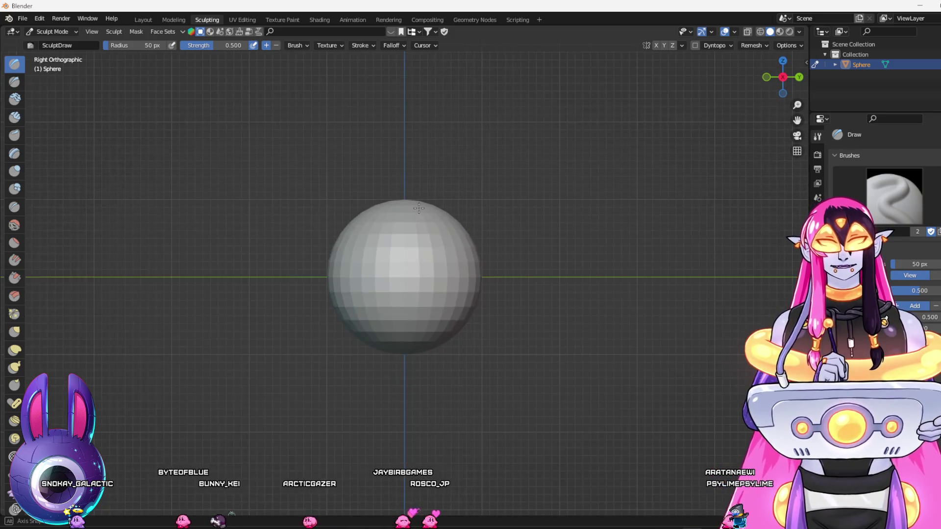
drag(476, 148, 476, 265)
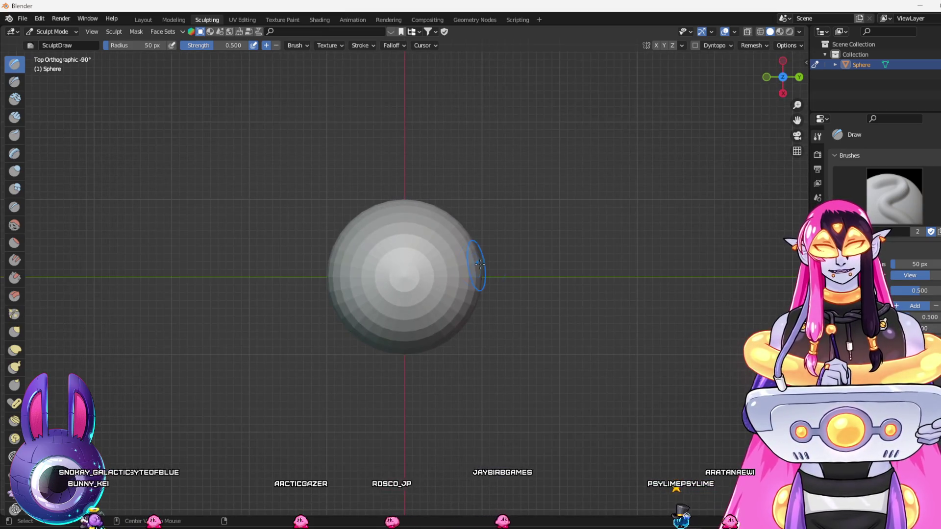
click(655, 46)
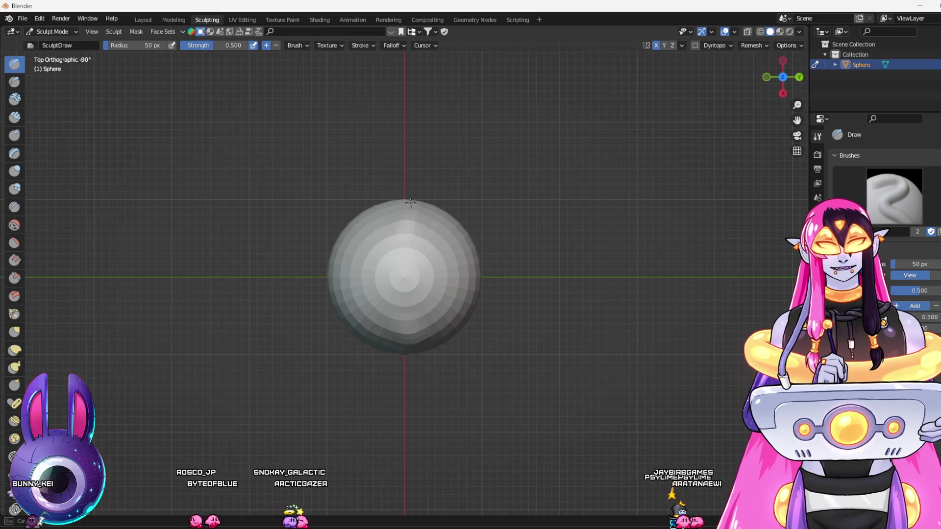
drag(408, 213, 460, 234)
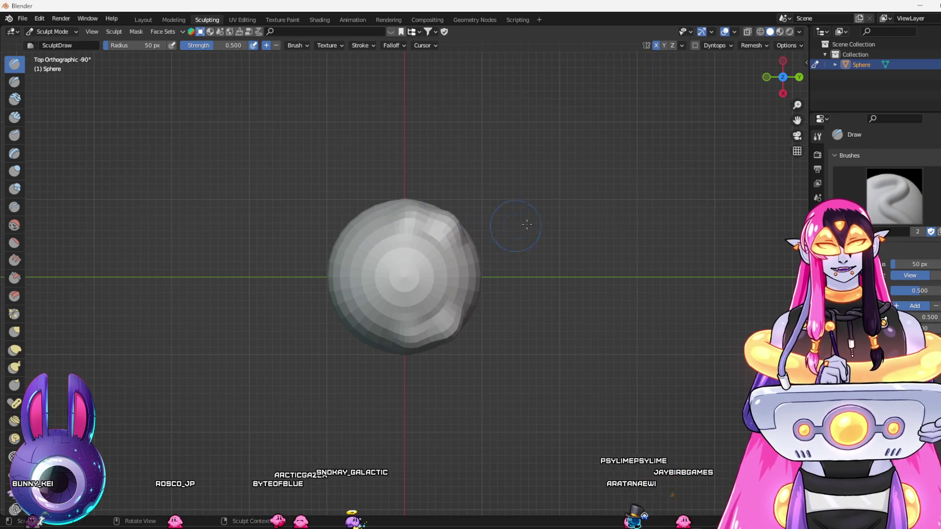
key(ctrl+z)
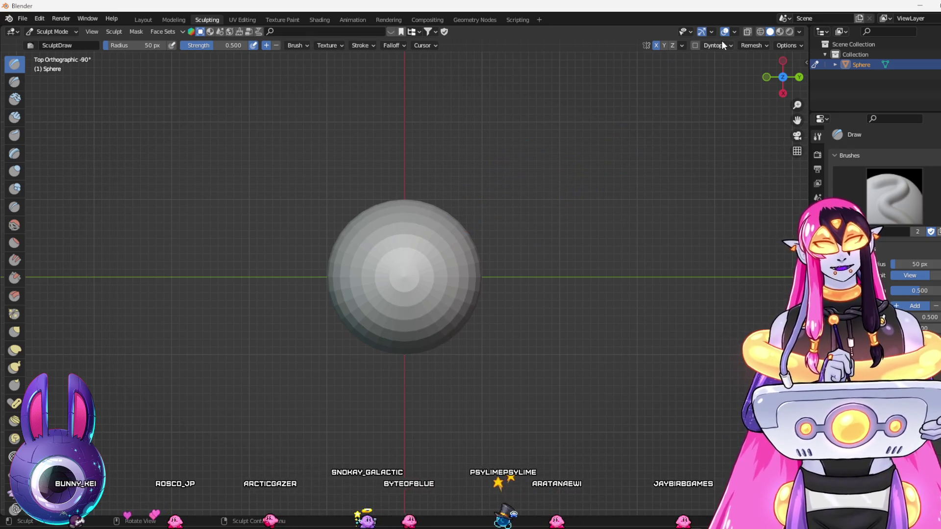
mouse_move(573, 195)
mouse_down()
mouse_move(582, 92)
mouse_move(582, 193)
mouse_move(596, 212)
mouse_move(536, 289)
mouse_up()
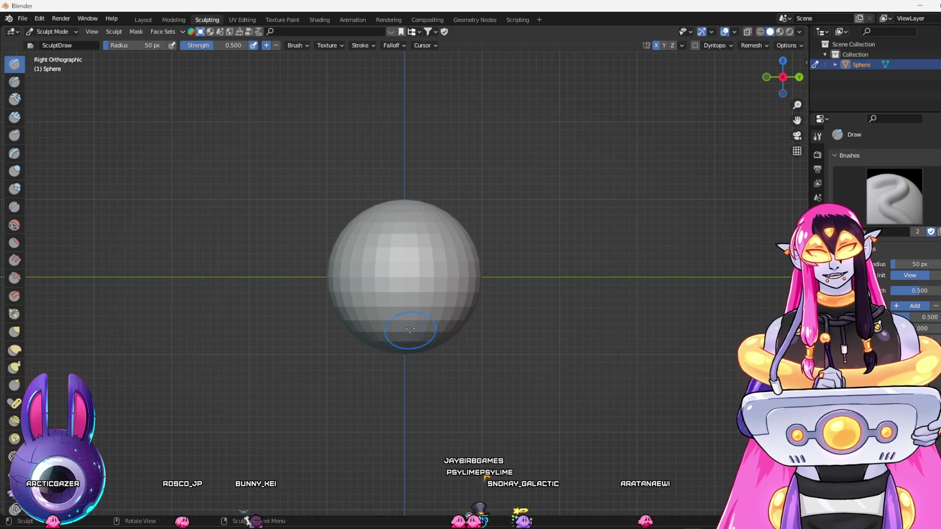
In the Modeling workspace, scale the sphere to squash it vertically, then check it in Sculpting
click(179, 21)
drag(512, 283, 484, 260)
mouse_move(484, 295)
mouse_down()
mouse_move(481, 275)
mouse_move(486, 367)
mouse_move(492, 279)
mouse_move(481, 266)
mouse_up()
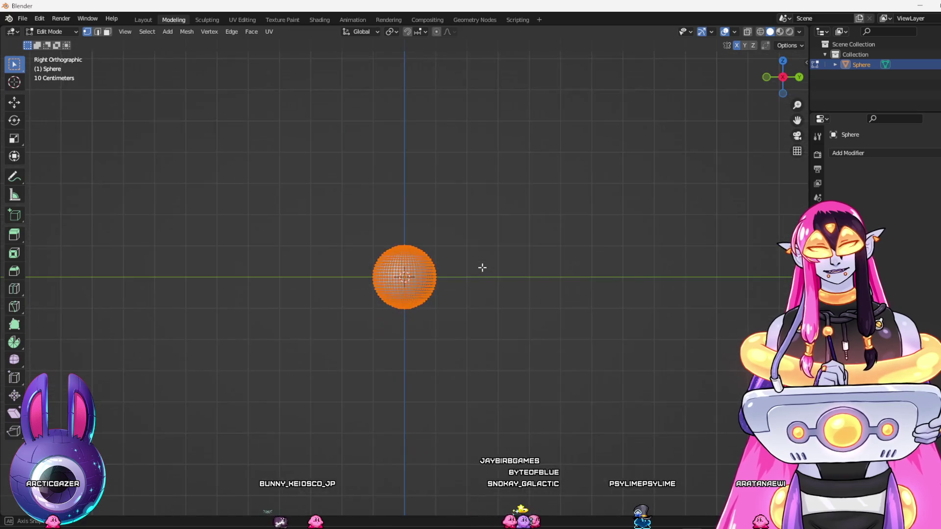
click(17, 141)
drag(404, 239, 403, 250)
click(216, 23)
mouse_move(494, 199)
mouse_down()
mouse_move(548, 267)
mouse_move(547, 343)
mouse_move(540, 265)
mouse_up()
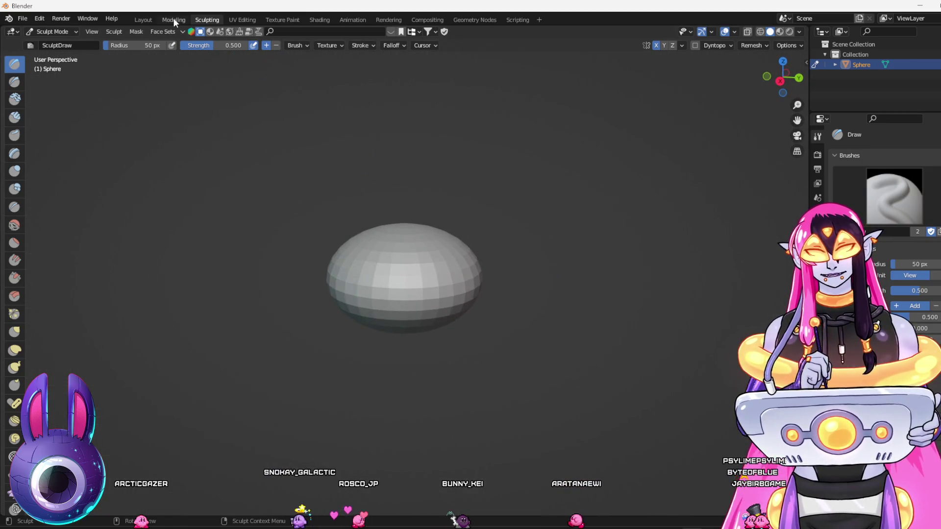
Shrink the sphere, stretch it along X and flatten it along Z into a low oval
click(174, 21)
mouse_move(540, 235)
mouse_down()
mouse_move(468, 250)
mouse_move(424, 297)
mouse_up()
drag(365, 277, 384, 282)
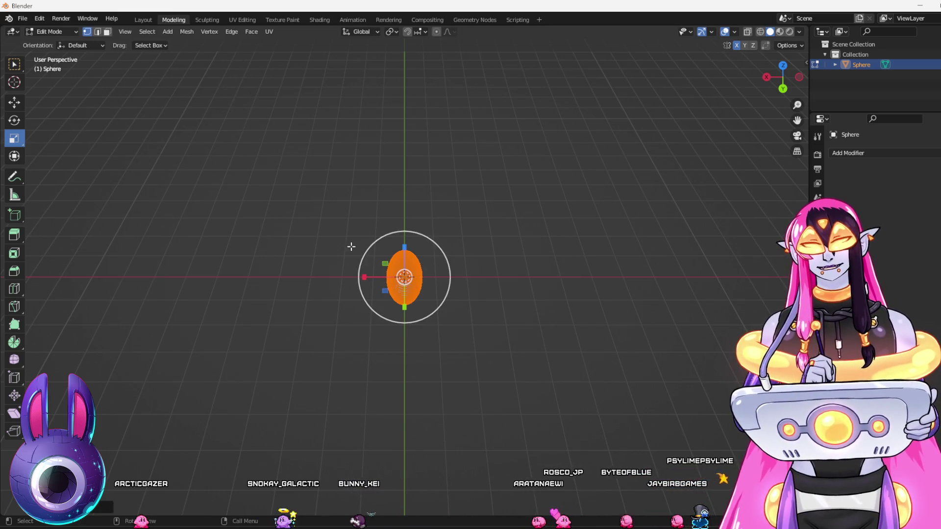
mouse_move(364, 277)
mouse_down()
mouse_move(444, 317)
mouse_move(484, 288)
mouse_up()
drag(406, 234, 403, 258)
mouse_move(519, 280)
mouse_down()
mouse_move(448, 351)
mouse_move(218, 87)
mouse_up()
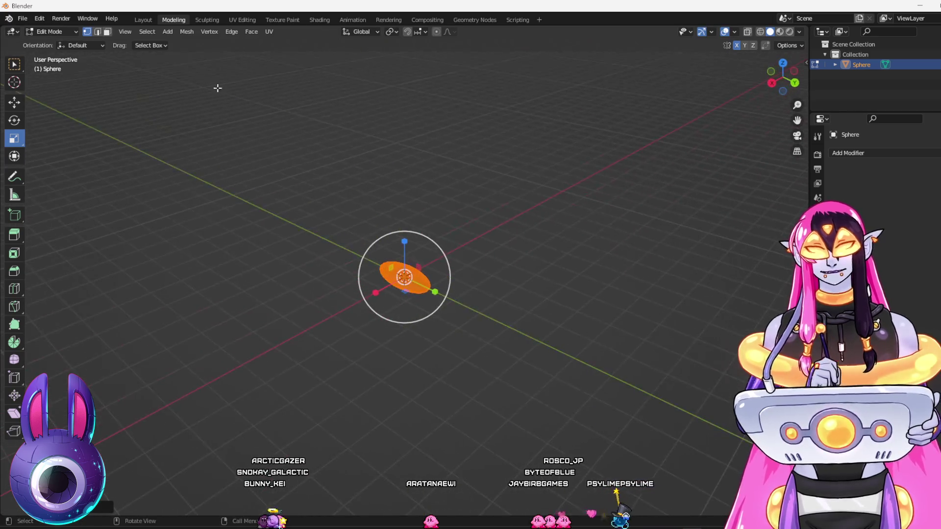
click(208, 20)
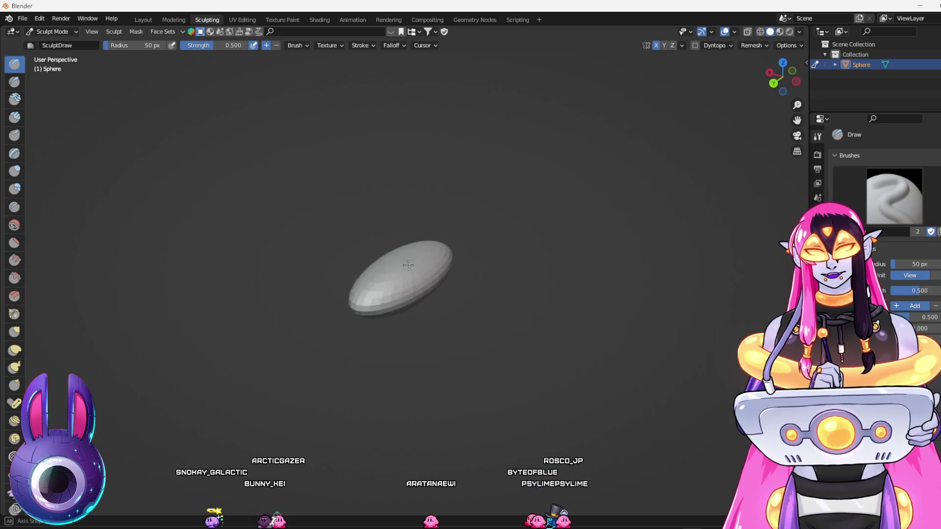
Enable dynamic topology and accept the vertex data warning
drag(467, 257, 548, 256)
scroll(567, 263, up, 1)
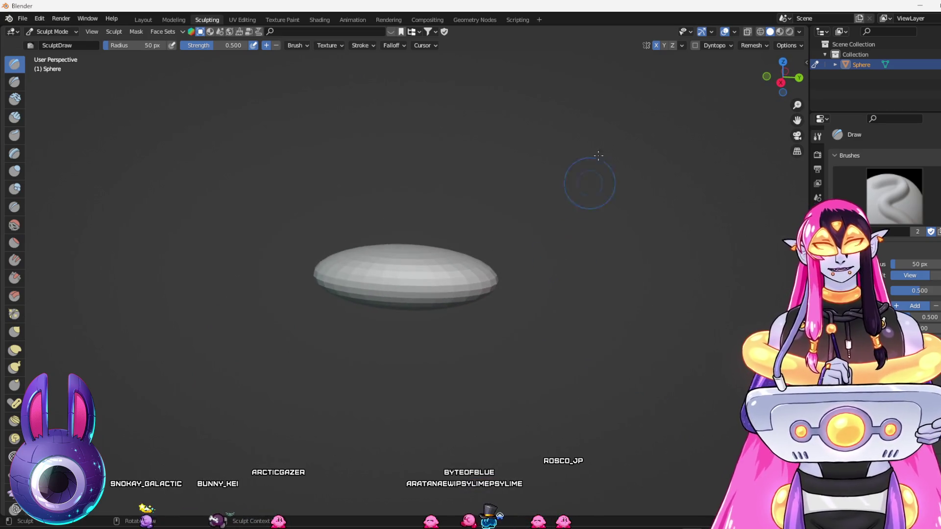
click(728, 43)
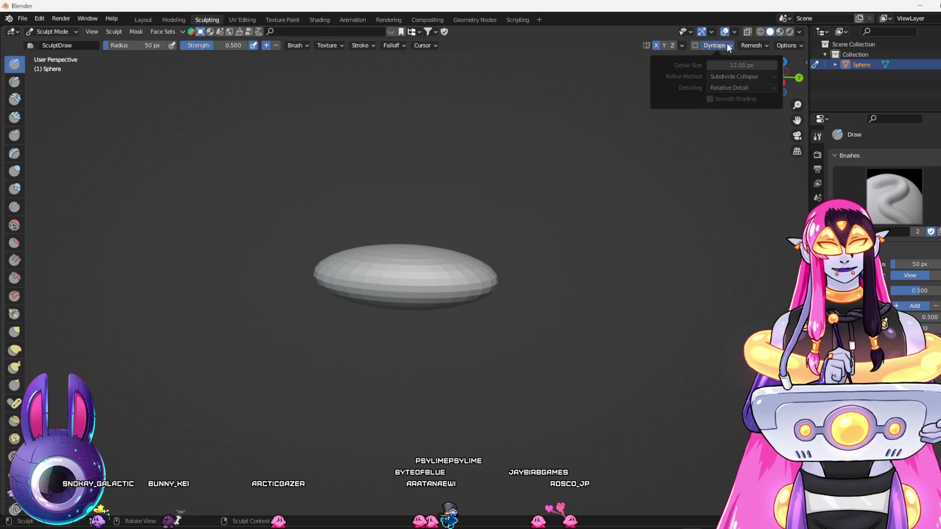
click(695, 45)
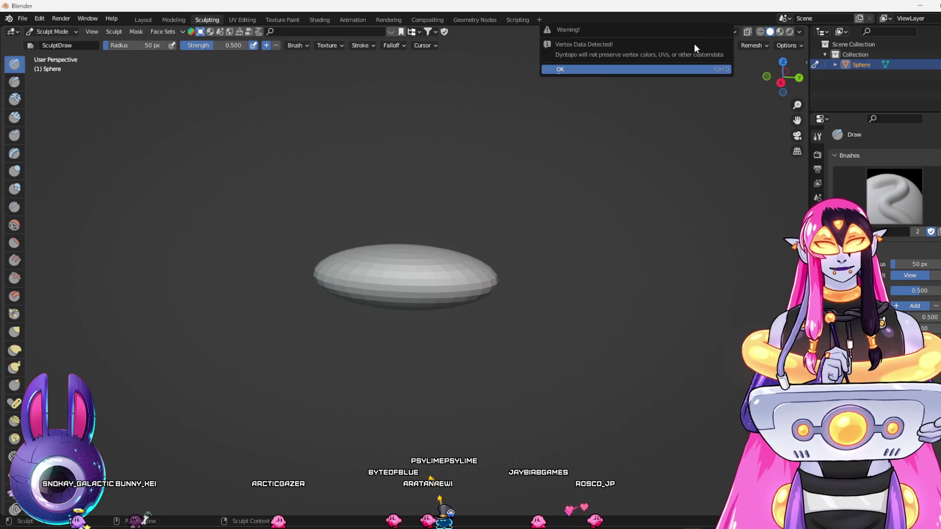
click(602, 69)
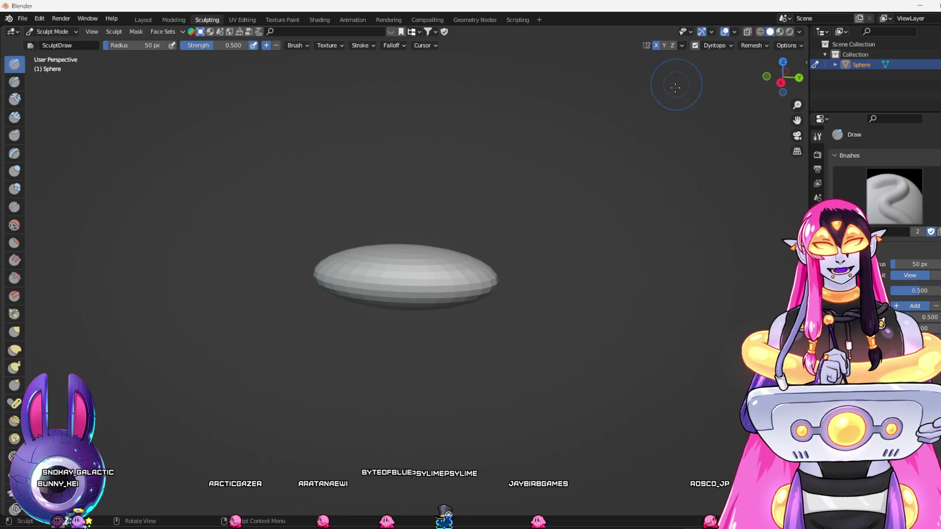
Sculpt with the Draw brush, undo a trial stroke, and raise a bump on the body's upper right end
mouse_move(431, 275)
mouse_down()
mouse_move(470, 274)
mouse_move(441, 287)
mouse_move(456, 291)
mouse_move(479, 275)
mouse_up()
mouse_move(551, 313)
mouse_down()
mouse_move(546, 326)
mouse_move(520, 301)
mouse_move(539, 255)
mouse_up()
key(ctrl+z)
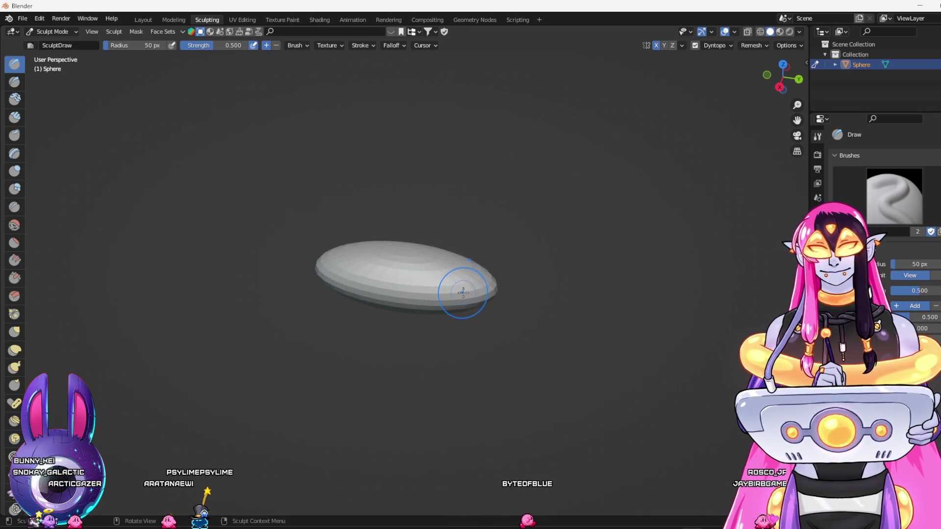
scroll(463, 291, up, 1)
mouse_move(463, 290)
mouse_down()
mouse_move(582, 280)
mouse_move(567, 283)
mouse_move(592, 273)
mouse_up()
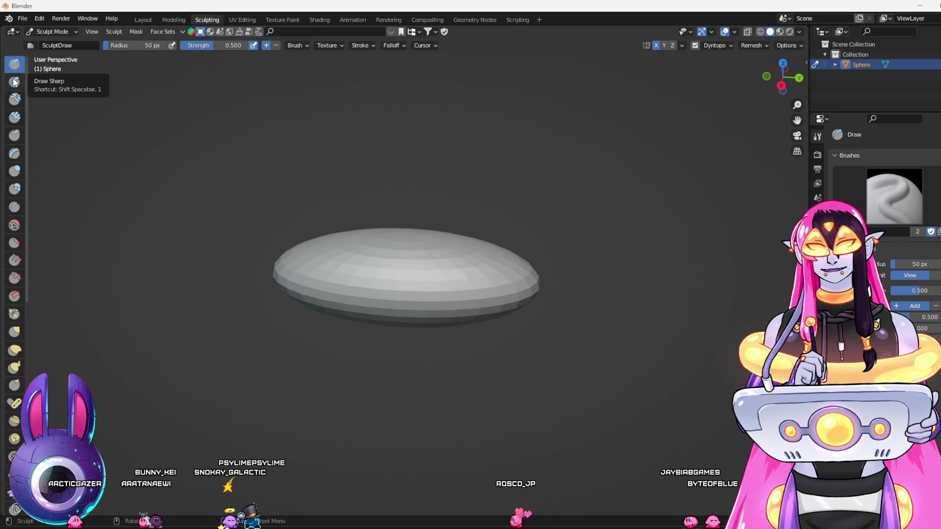
mouse_move(204, 281)
mouse_down()
mouse_move(257, 328)
mouse_move(319, 347)
mouse_move(193, 246)
mouse_move(184, 273)
mouse_move(206, 265)
mouse_up()
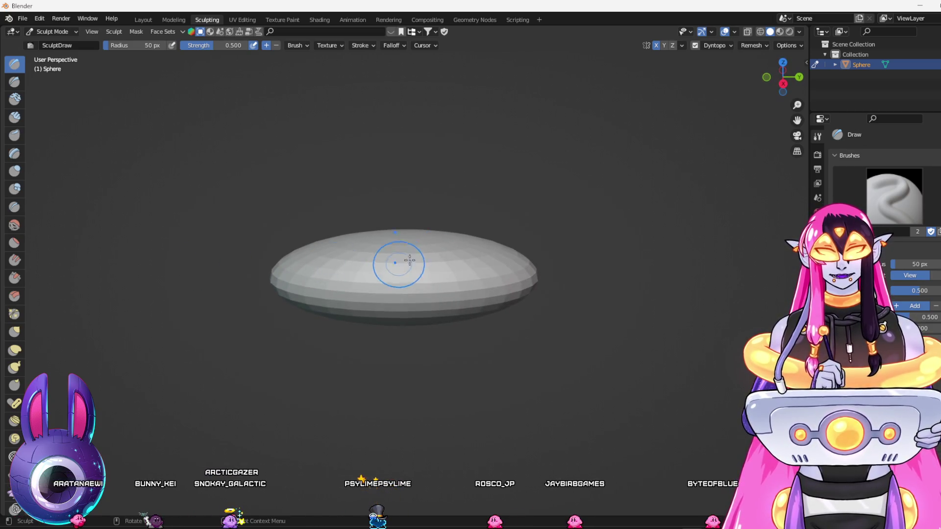
mouse_move(505, 258)
mouse_down()
mouse_move(515, 252)
mouse_move(462, 296)
mouse_move(501, 300)
mouse_move(507, 311)
mouse_move(481, 329)
mouse_move(471, 275)
mouse_up()
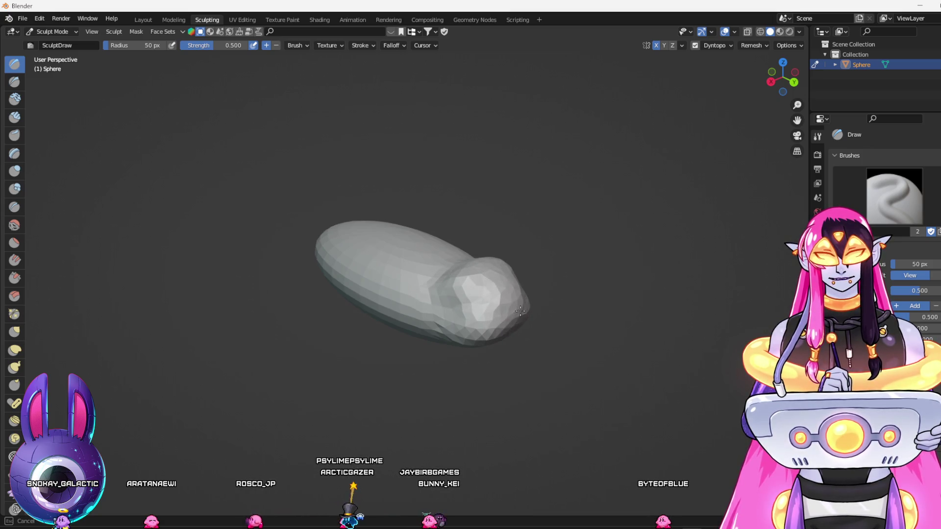
Inspect the head end from several angles and select the Clay Thumb brush
mouse_move(541, 326)
mouse_down()
mouse_move(579, 313)
mouse_move(551, 259)
mouse_up()
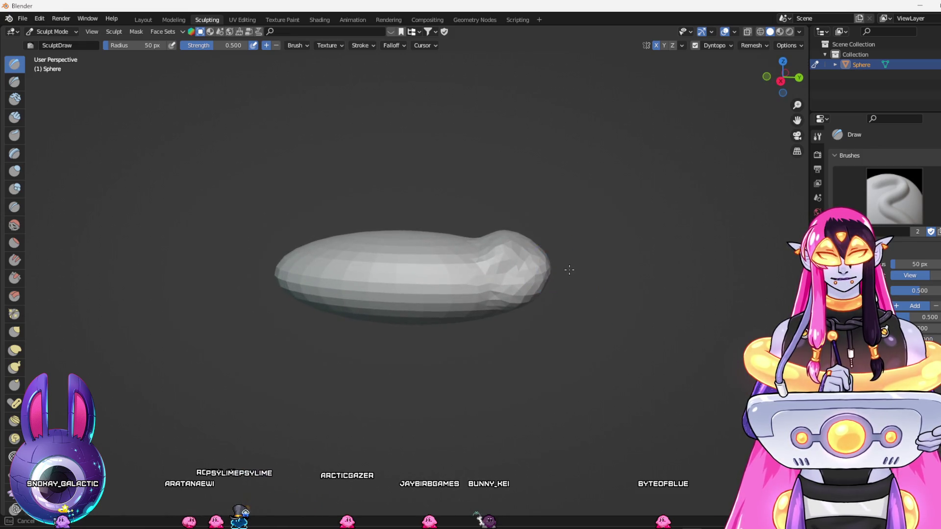
drag(555, 266, 516, 287)
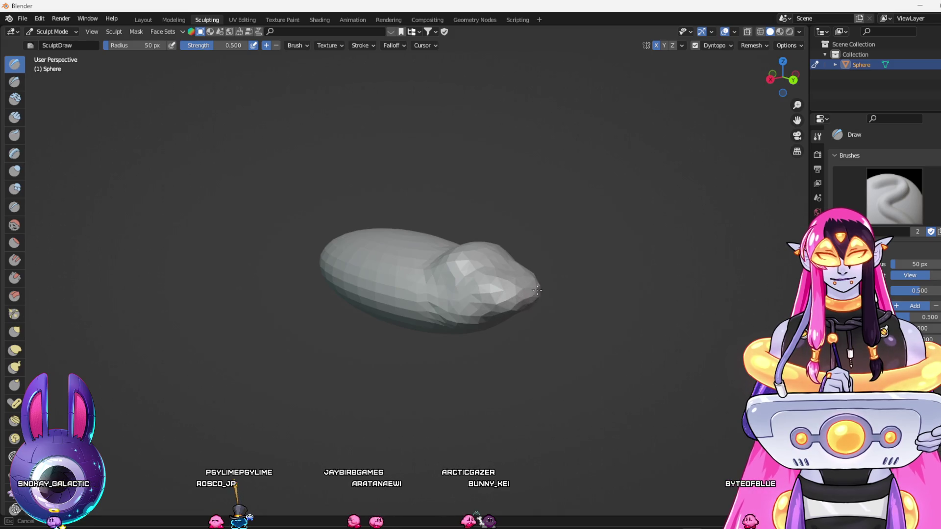
mouse_move(530, 308)
mouse_down()
mouse_move(510, 311)
mouse_move(470, 357)
mouse_move(521, 346)
mouse_move(543, 328)
mouse_move(543, 336)
mouse_up()
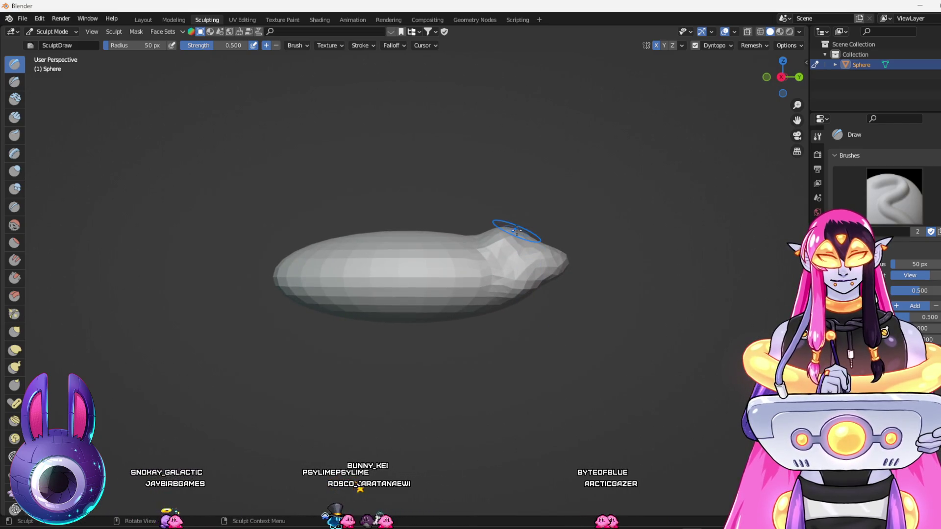
drag(483, 258, 473, 266)
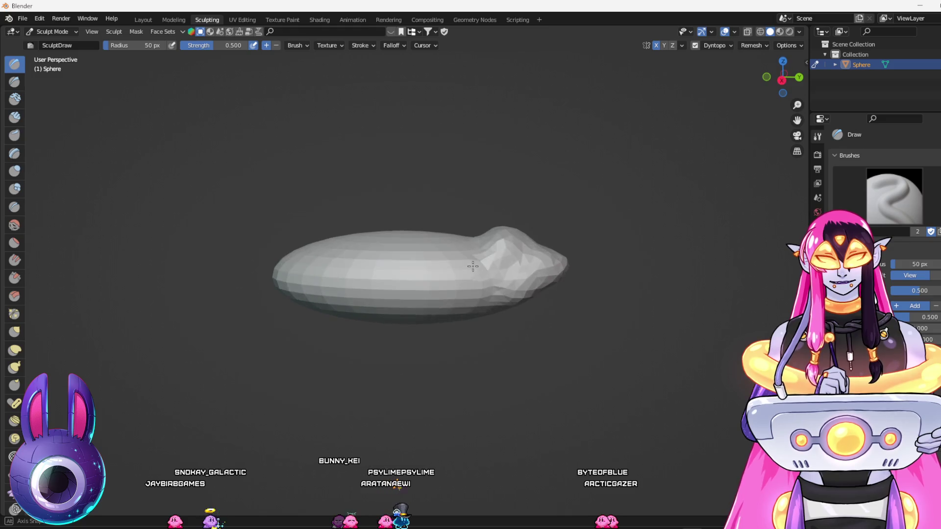
drag(540, 276, 535, 297)
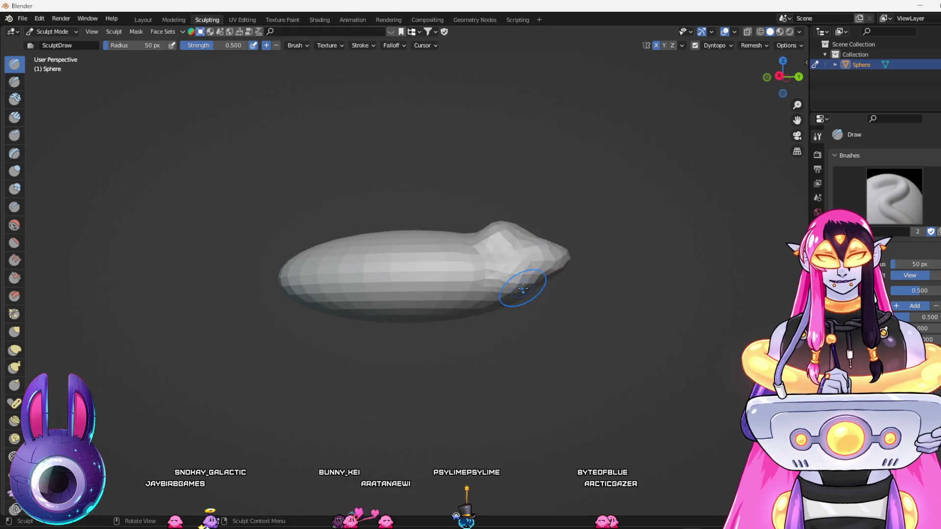
click(15, 135)
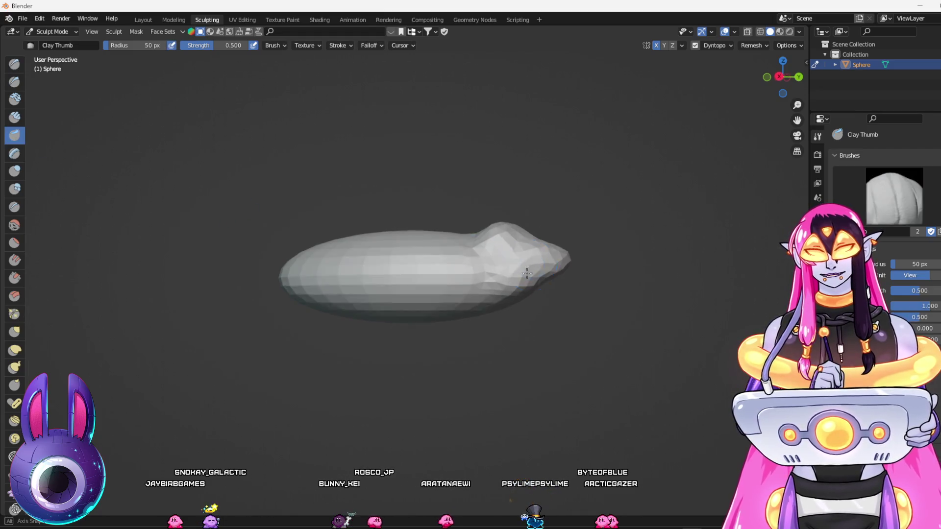
Shape the head tip with Clay Thumb and Draw strokes, then disable dynamic topology
drag(539, 294, 547, 327)
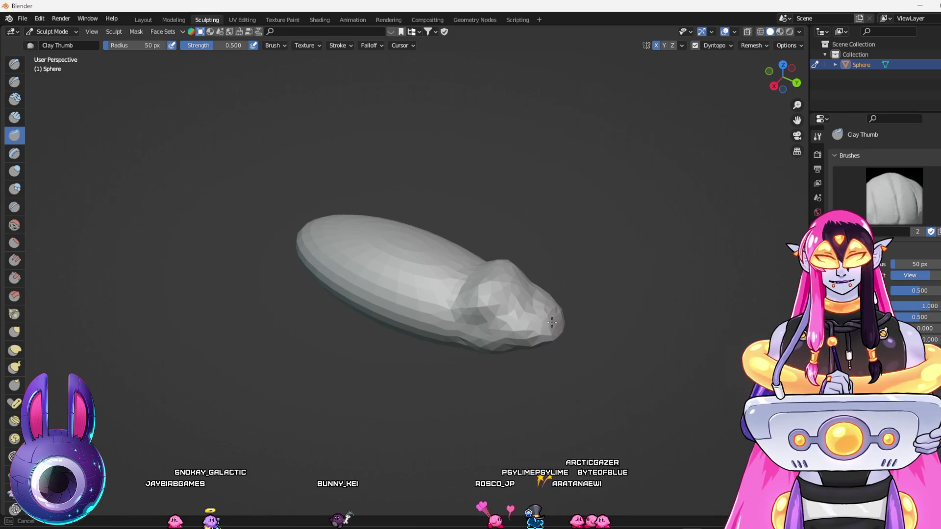
drag(551, 322, 546, 184)
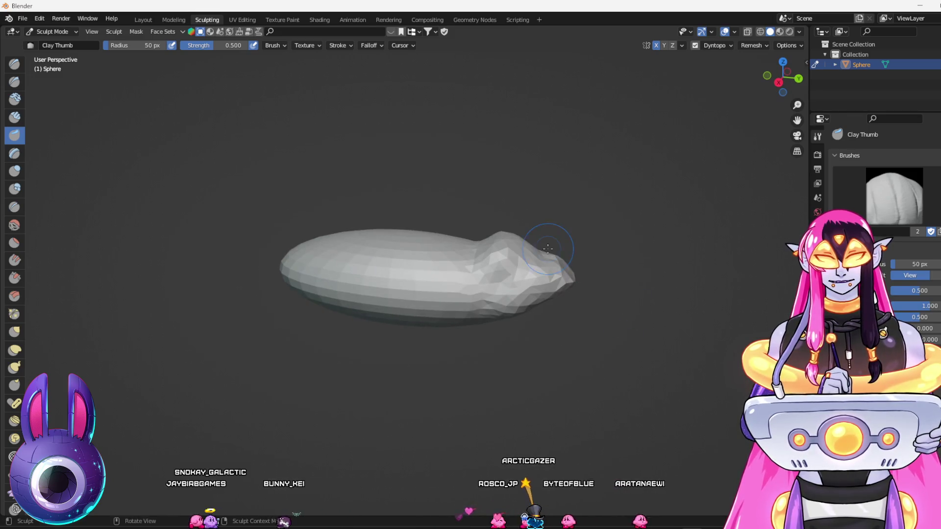
mouse_move(542, 243)
mouse_down()
mouse_move(512, 255)
mouse_move(517, 267)
mouse_move(577, 296)
mouse_move(490, 272)
mouse_up()
key(x)
mouse_move(544, 301)
mouse_down()
mouse_move(567, 328)
mouse_move(632, 294)
mouse_move(588, 273)
mouse_up()
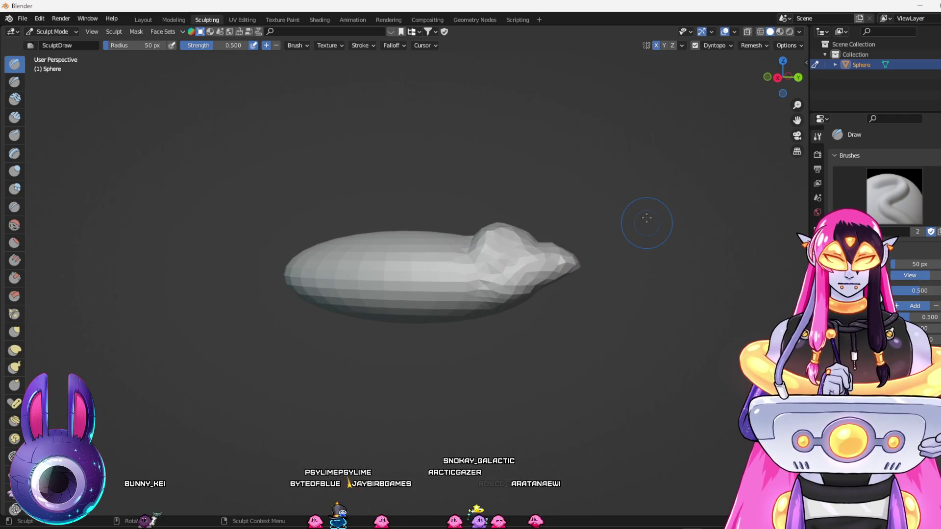
click(750, 45)
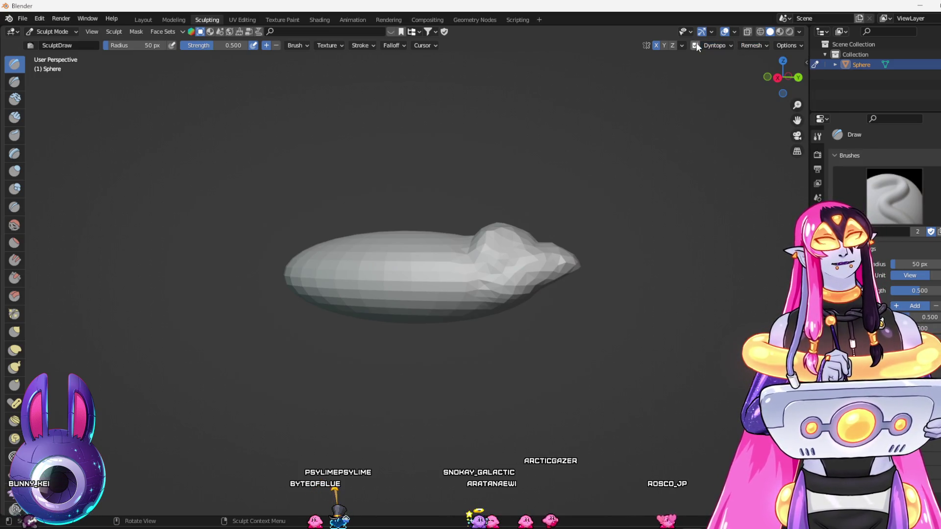
Voxel-remesh the sculpted body into even geometry and orbit to inspect the result
click(751, 45)
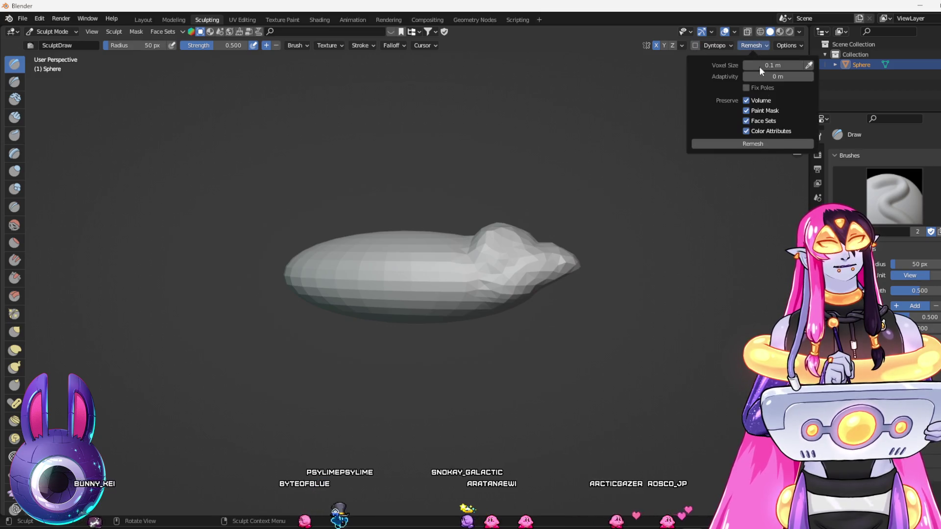
click(754, 144)
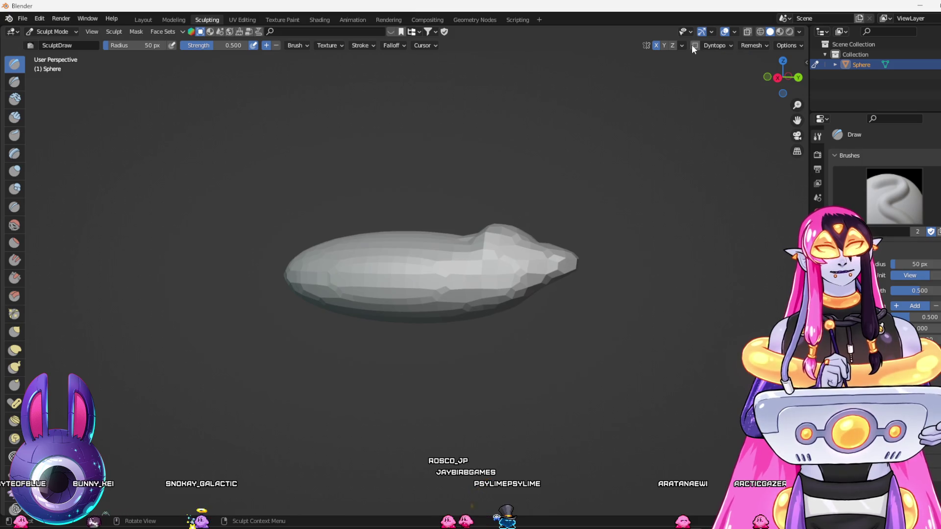
mouse_move(441, 269)
mouse_down()
mouse_move(461, 296)
mouse_move(520, 323)
mouse_move(567, 399)
mouse_move(502, 350)
mouse_move(563, 419)
mouse_up()
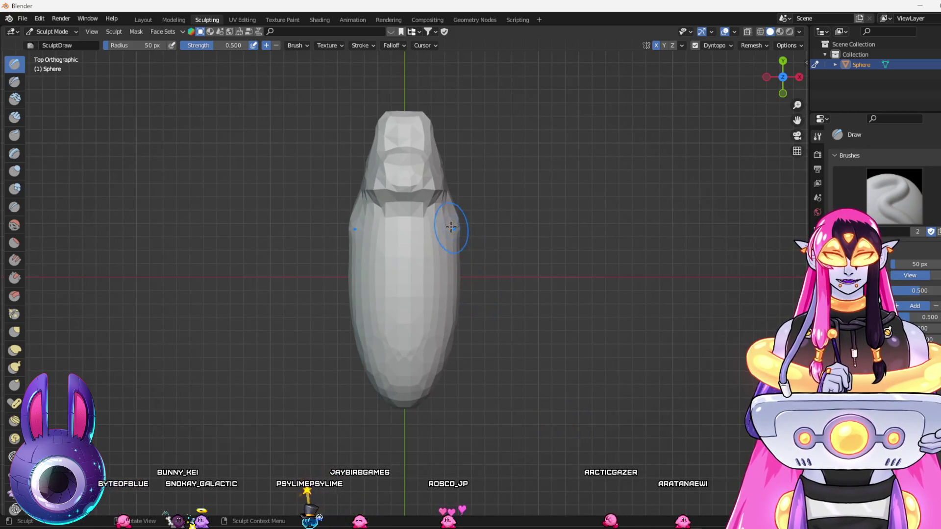
drag(498, 279, 134, 270)
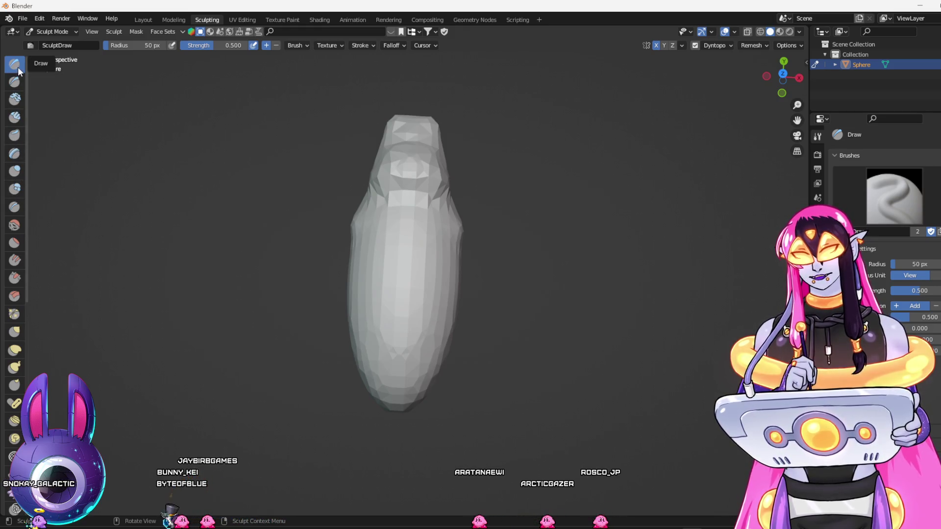
Add clay bumps and a new protrusion near the body's tip with the Clay brush
click(15, 99)
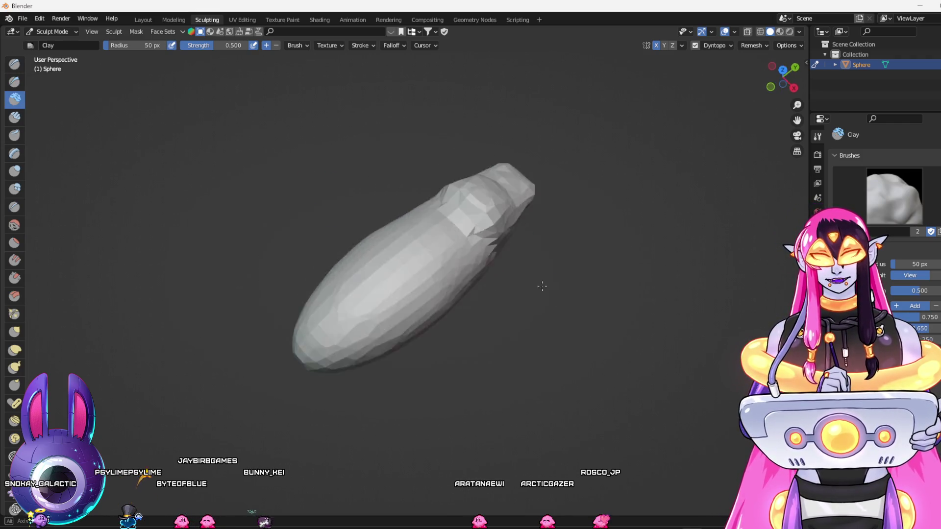
drag(411, 263, 574, 292)
mouse_move(587, 325)
mouse_down()
mouse_move(567, 353)
mouse_move(538, 333)
mouse_up()
drag(456, 250, 510, 260)
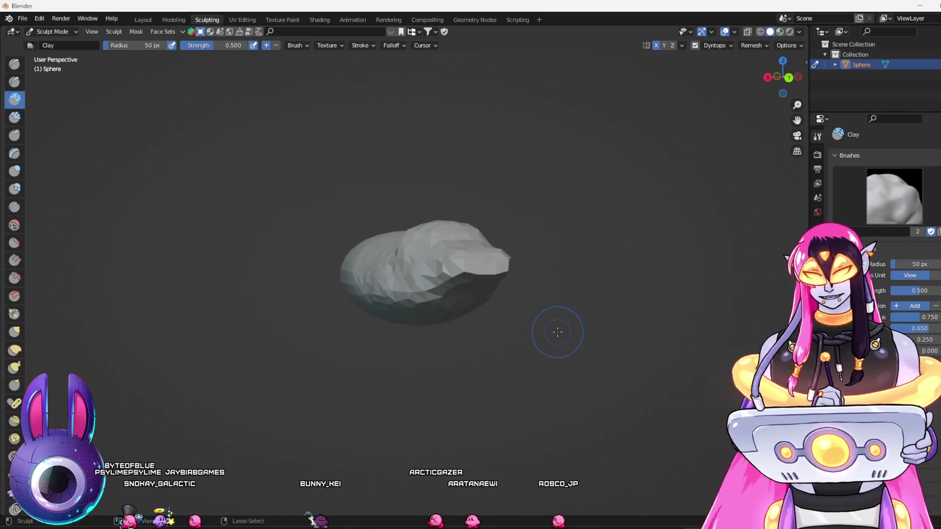
drag(389, 370, 496, 399)
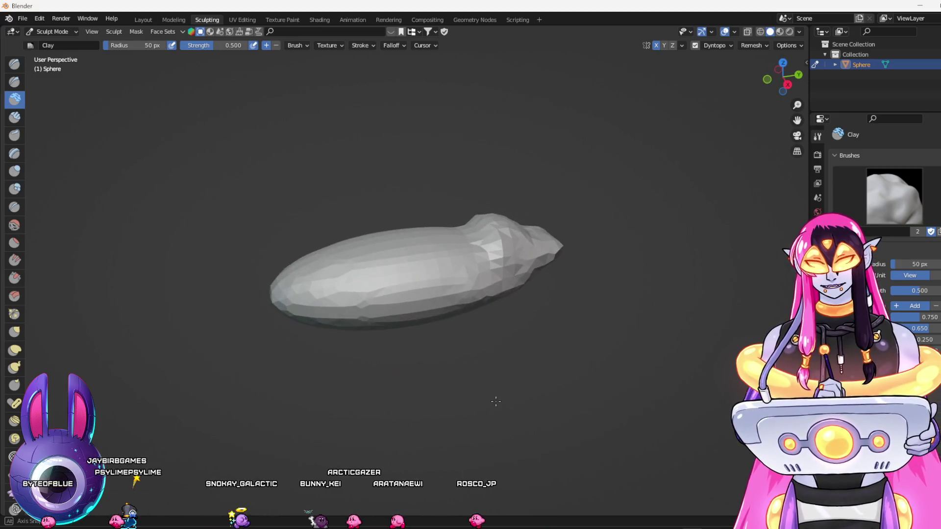
Pull out symmetric side bulges on the body with the Elastic Deform brush
click(15, 350)
drag(503, 350, 512, 312)
mouse_move(479, 248)
mouse_down()
mouse_move(519, 238)
mouse_move(559, 276)
mouse_move(589, 287)
mouse_move(482, 248)
mouse_move(508, 247)
mouse_up()
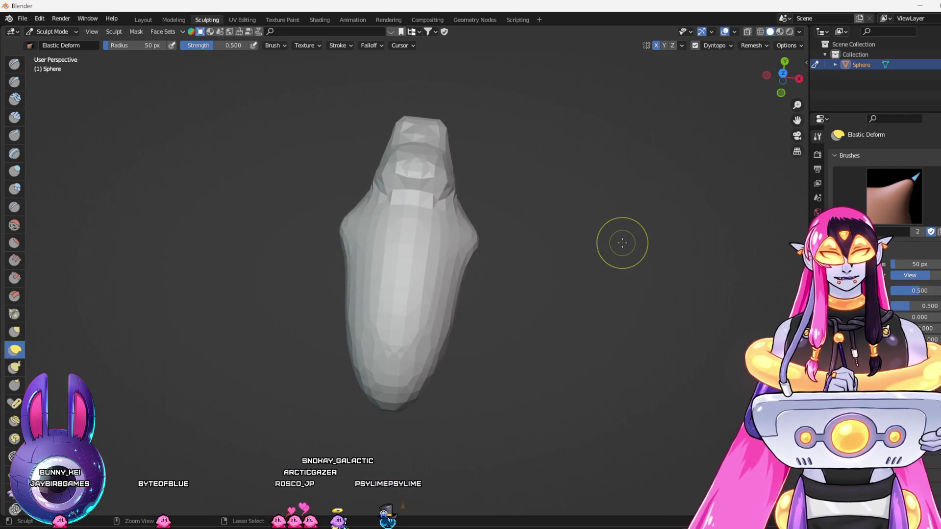
Undo the Elastic Deform side bulges and look over the sculpt and remesh options
key(ctrl+z)
click(793, 46)
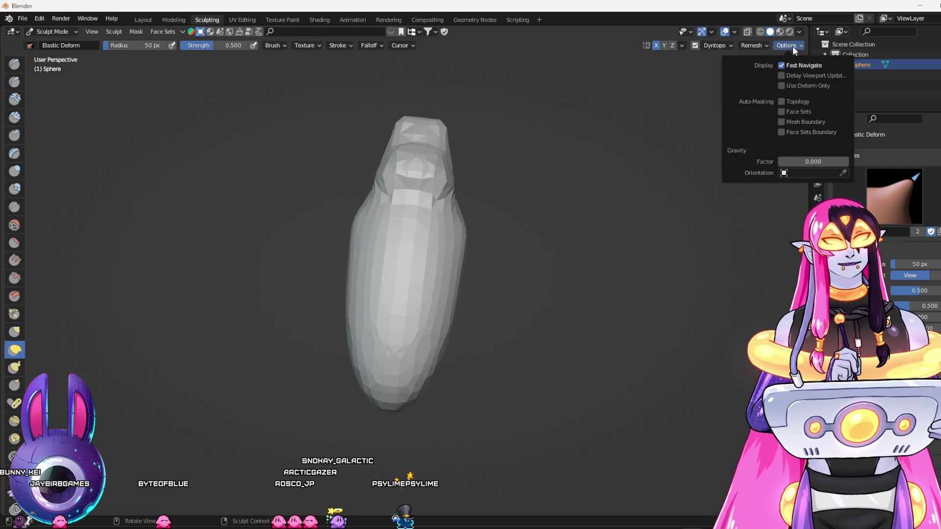
click(756, 42)
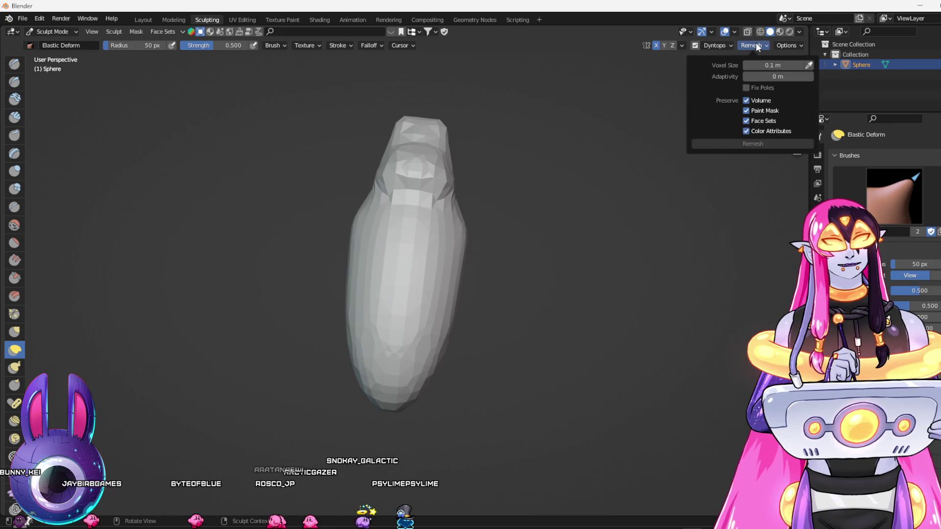
In Dyntopo settings, keep Relative Detail and leave Smooth Shading turned on
click(731, 45)
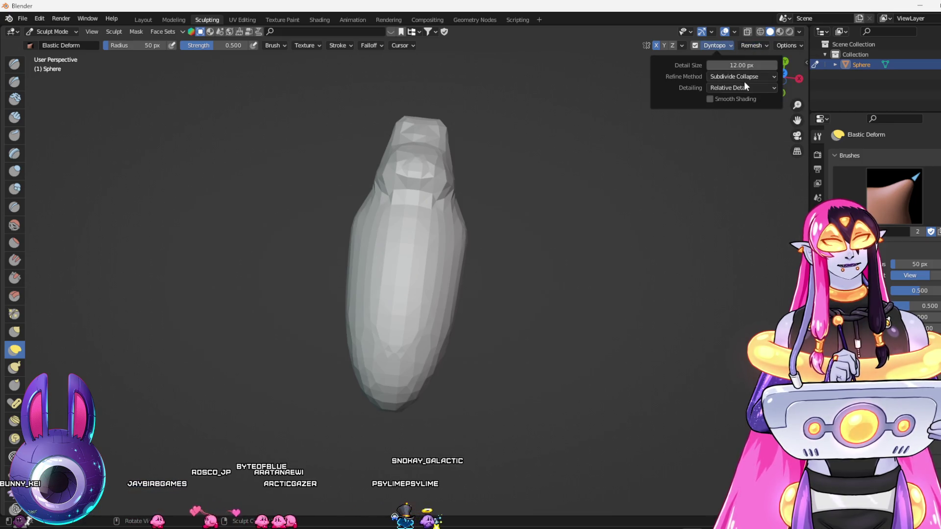
click(763, 78)
click(755, 88)
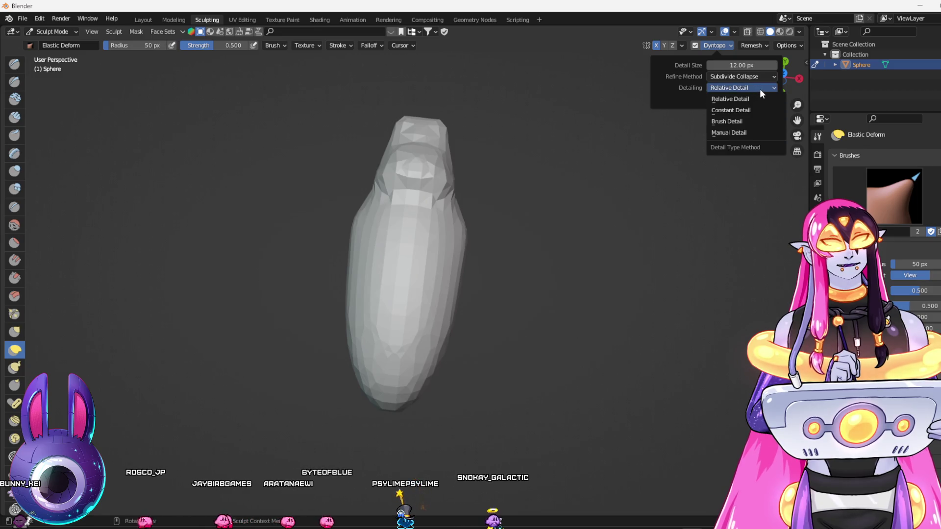
click(760, 89)
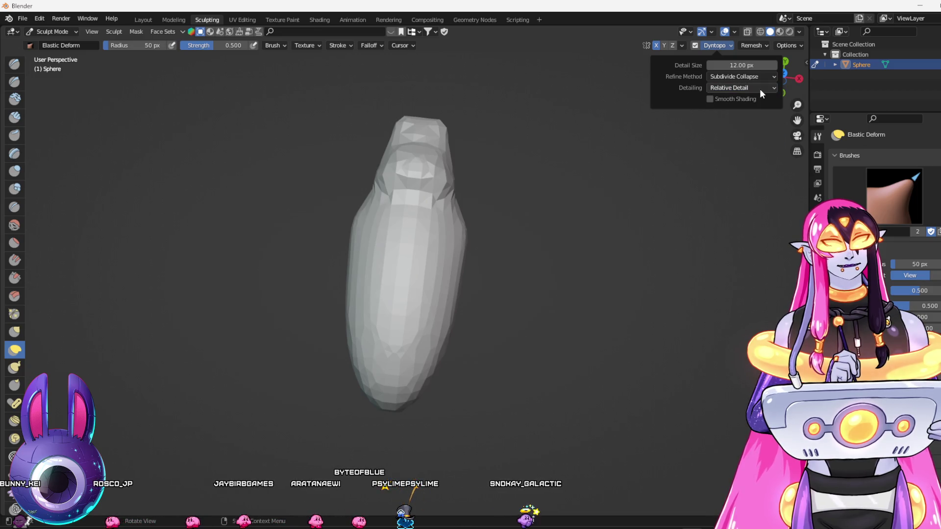
click(727, 98)
click(727, 98)
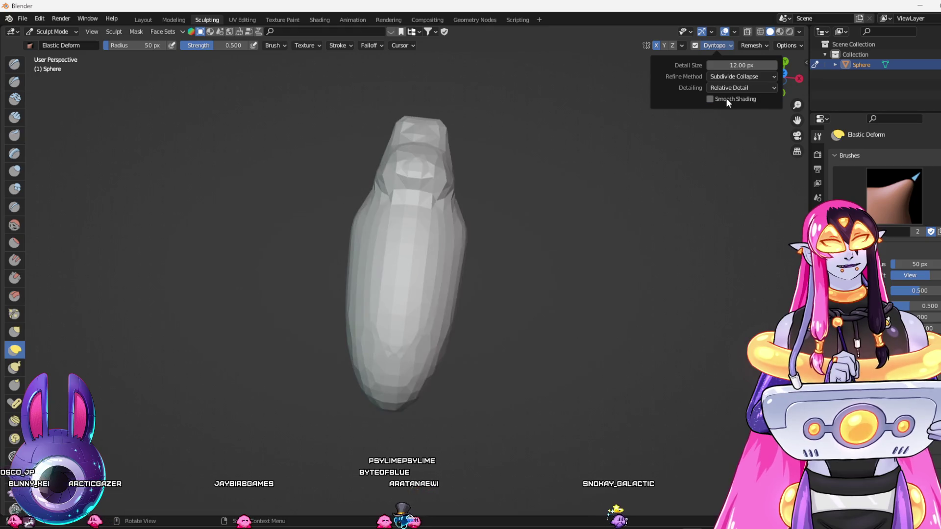
click(726, 98)
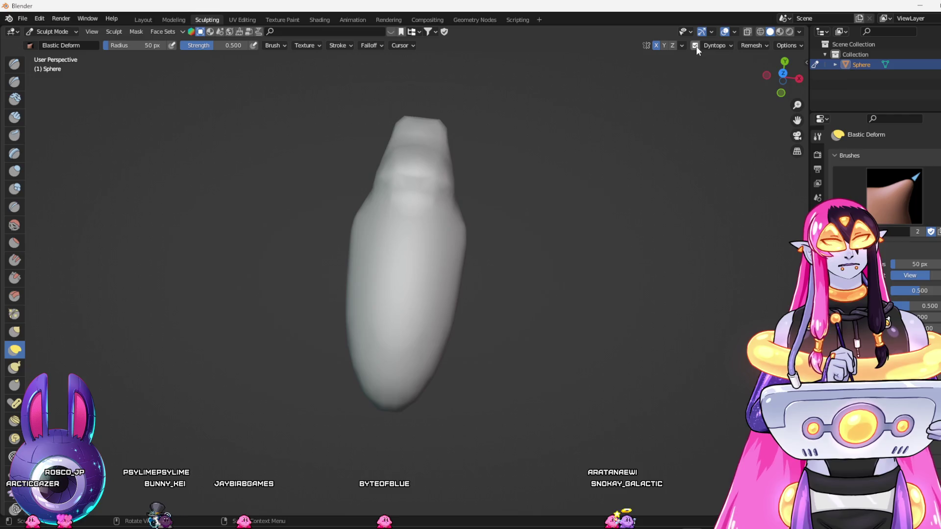
drag(647, 134, 618, 93)
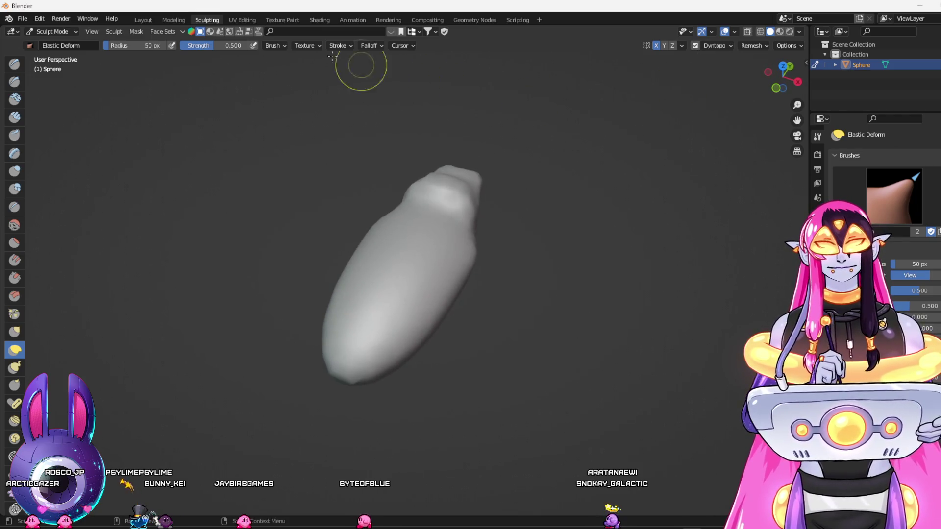
click(283, 46)
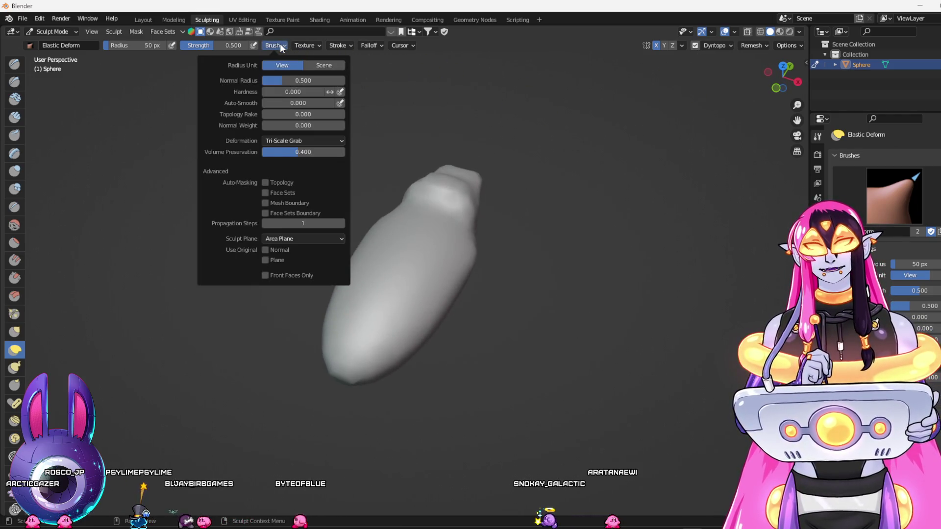
click(281, 43)
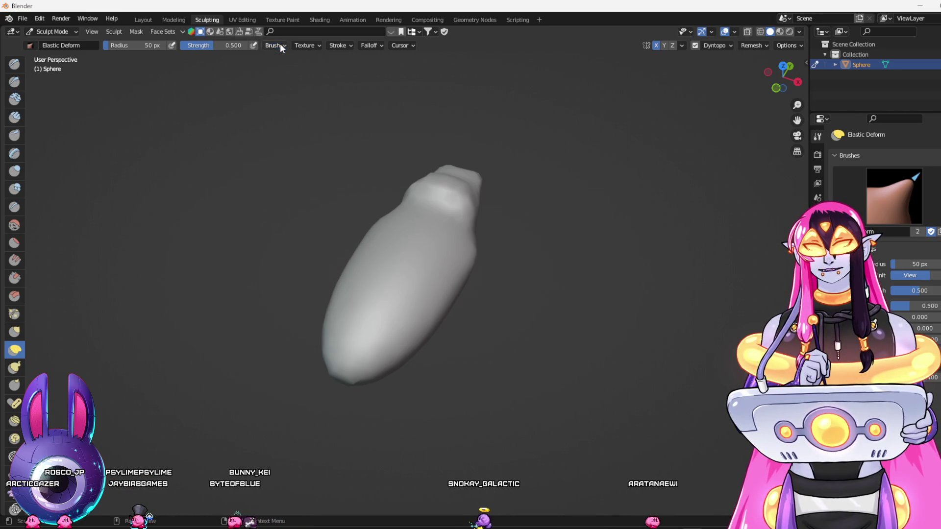
click(304, 45)
click(304, 44)
click(343, 44)
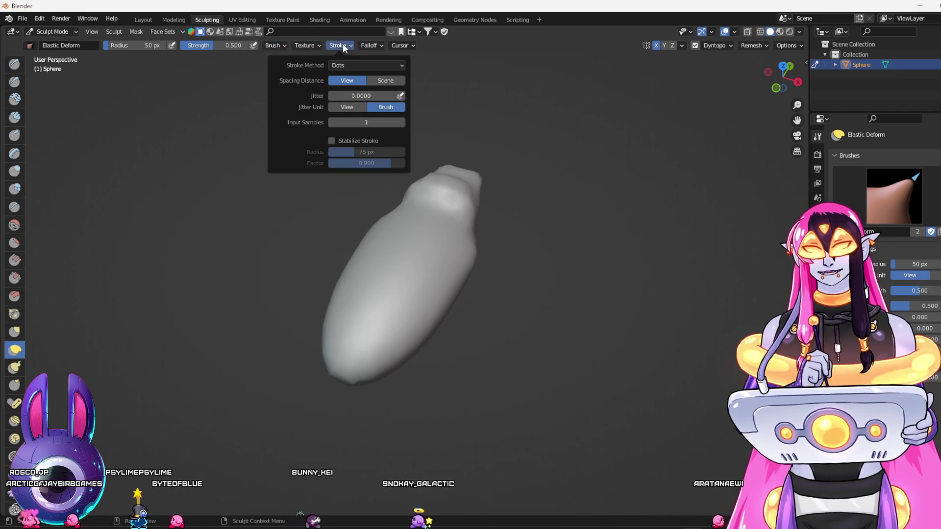
drag(490, 186, 608, 270)
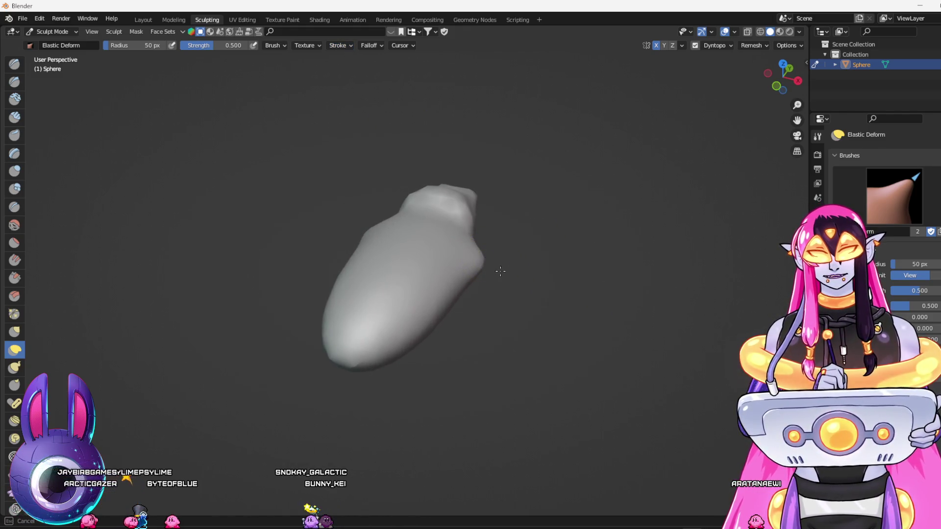
Raise mirrored wing bumps along the body's sides with the Layer brush, checking several angles
click(15, 154)
drag(343, 289, 448, 324)
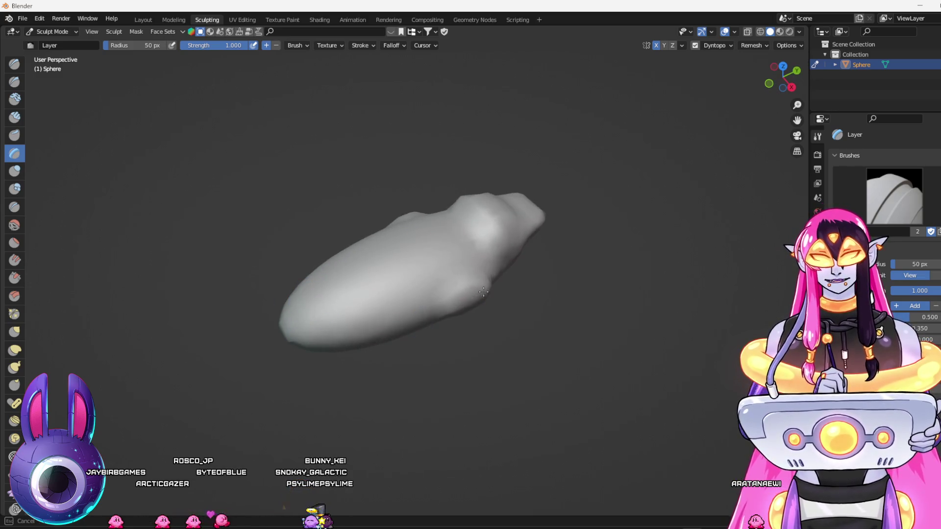
drag(489, 298, 475, 291)
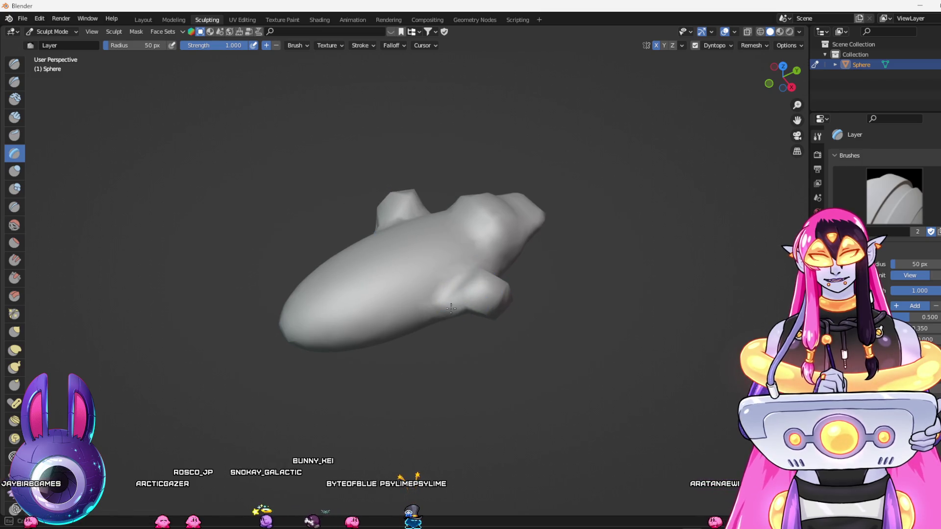
mouse_move(493, 294)
mouse_down()
mouse_move(422, 319)
mouse_move(441, 338)
mouse_move(393, 381)
mouse_move(358, 362)
mouse_move(363, 352)
mouse_move(347, 366)
mouse_up()
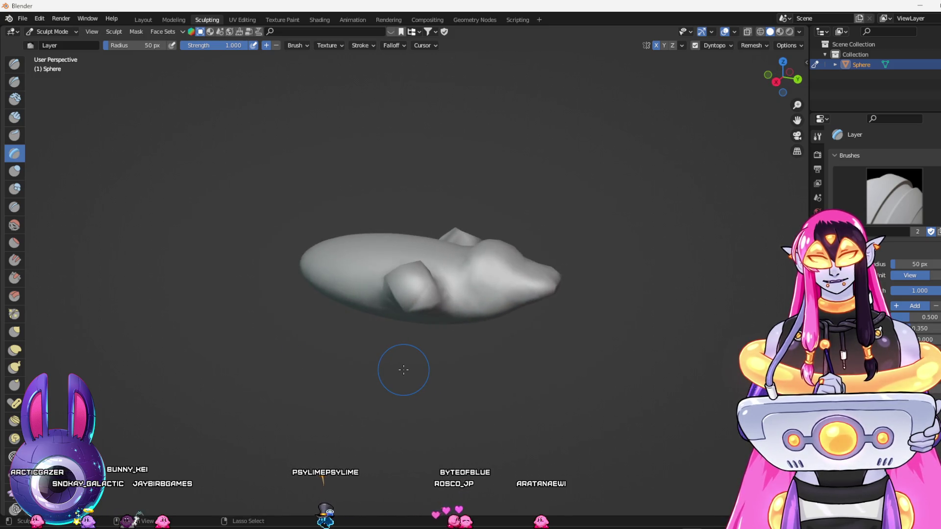
drag(401, 366, 529, 373)
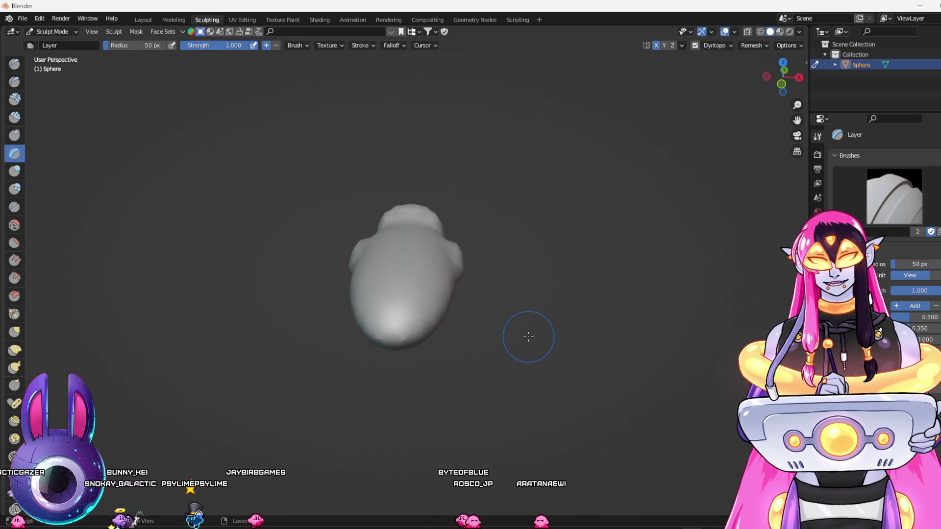
drag(538, 325, 491, 334)
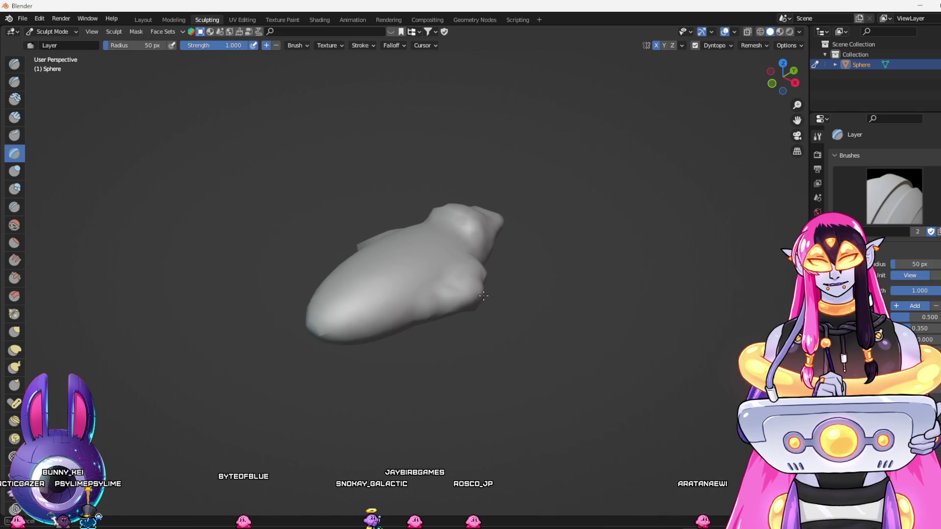
mouse_move(499, 280)
mouse_down()
mouse_move(544, 309)
mouse_move(577, 351)
mouse_move(488, 297)
mouse_up()
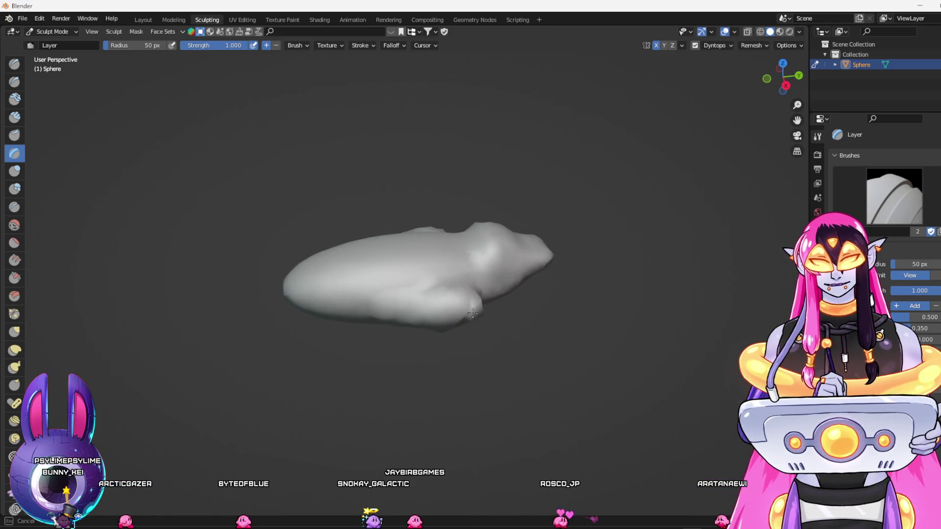
drag(484, 338, 581, 369)
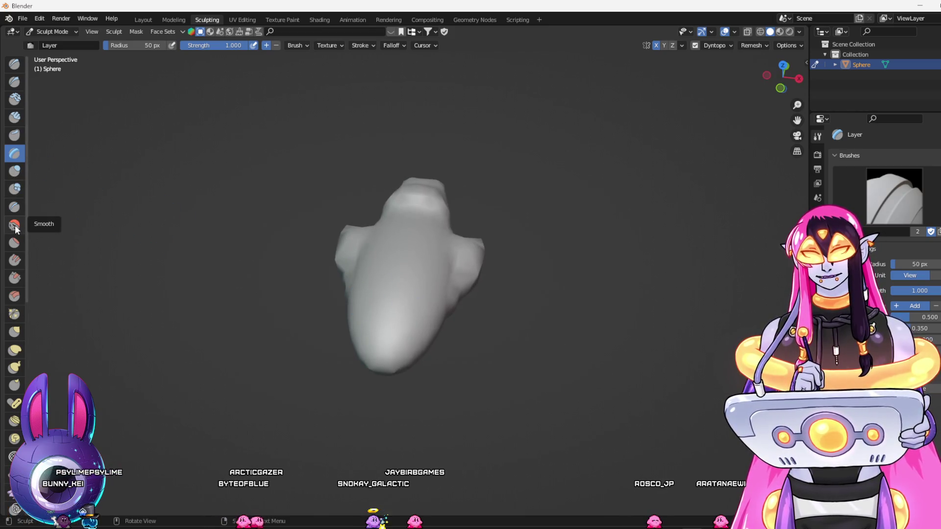
click(14, 225)
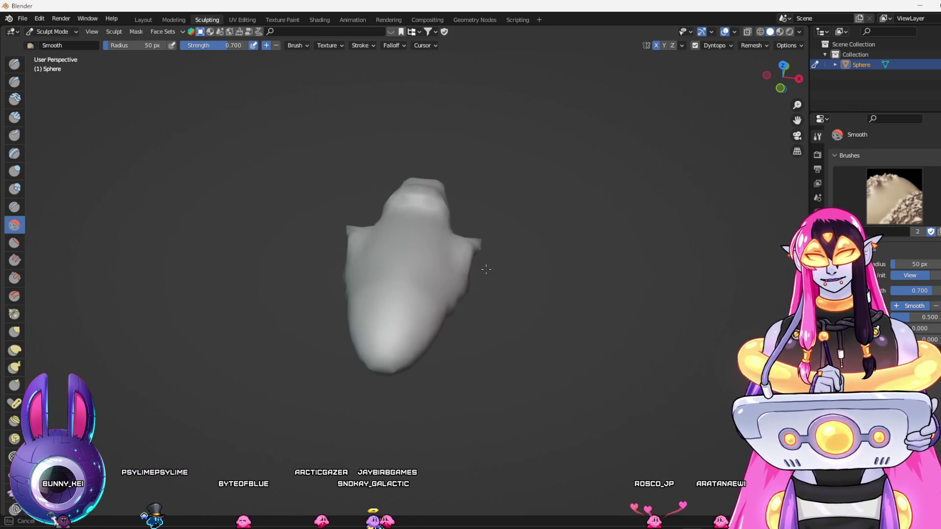
Smooth the fin and head lumps while orbiting through side, top and diagonal views
drag(483, 270, 468, 299)
mouse_move(427, 374)
mouse_down()
mouse_move(489, 406)
mouse_move(521, 378)
mouse_up()
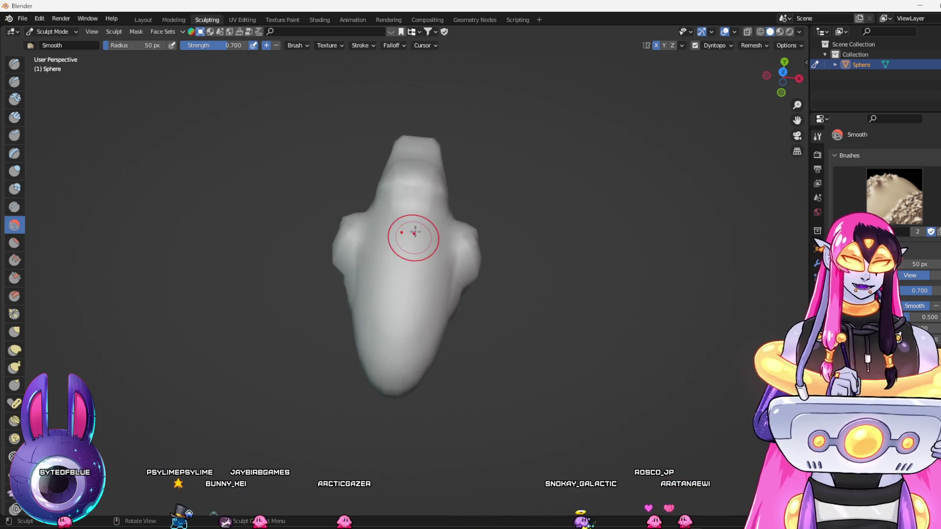
drag(510, 266, 436, 270)
mouse_move(468, 300)
mouse_down()
mouse_move(431, 294)
mouse_move(406, 305)
mouse_up()
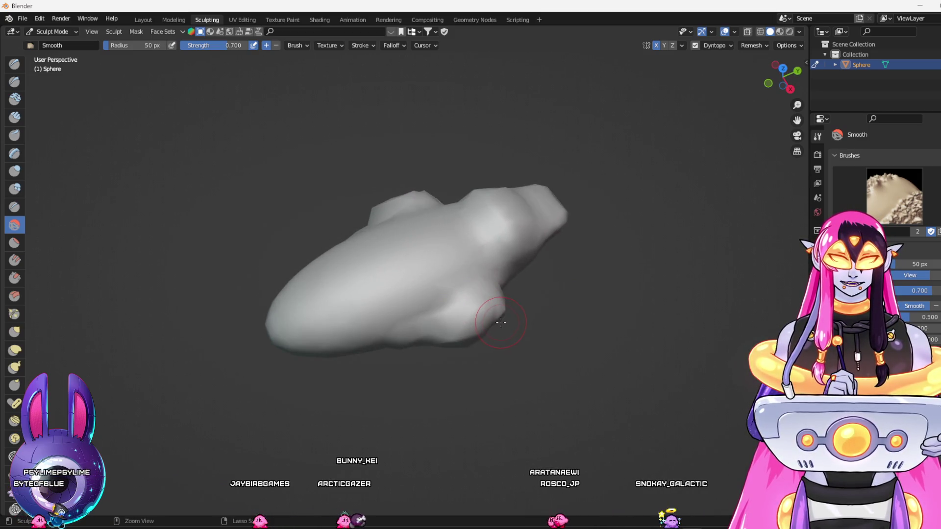
drag(504, 324, 477, 222)
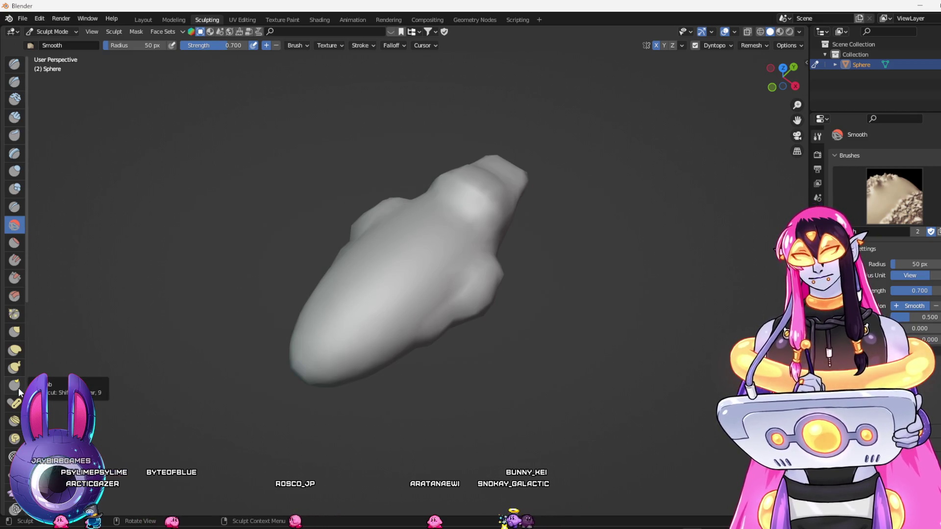
click(13, 335)
Pull the right wing outward with the Grab brush, adjusting brush settings and orbiting to check it
drag(496, 284, 548, 329)
mouse_move(493, 273)
mouse_down()
mouse_move(517, 268)
mouse_move(510, 282)
mouse_up()
right_click(583, 293)
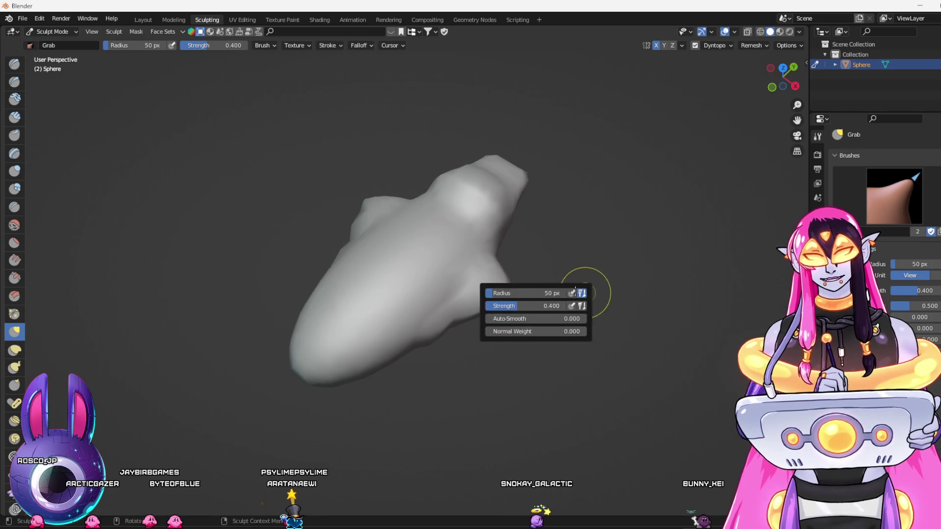
mouse_move(586, 258)
mouse_down()
mouse_move(592, 263)
mouse_move(498, 277)
mouse_up()
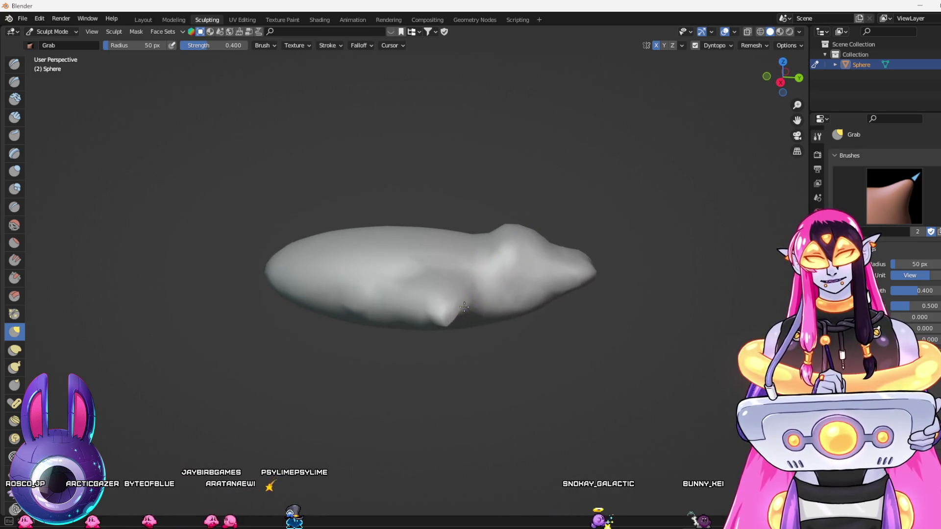
drag(492, 311, 483, 263)
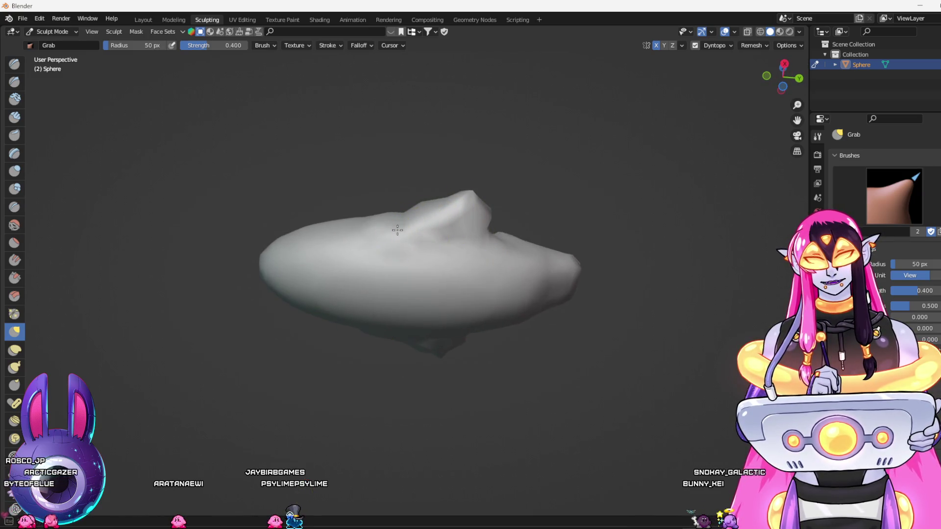
drag(411, 207, 429, 280)
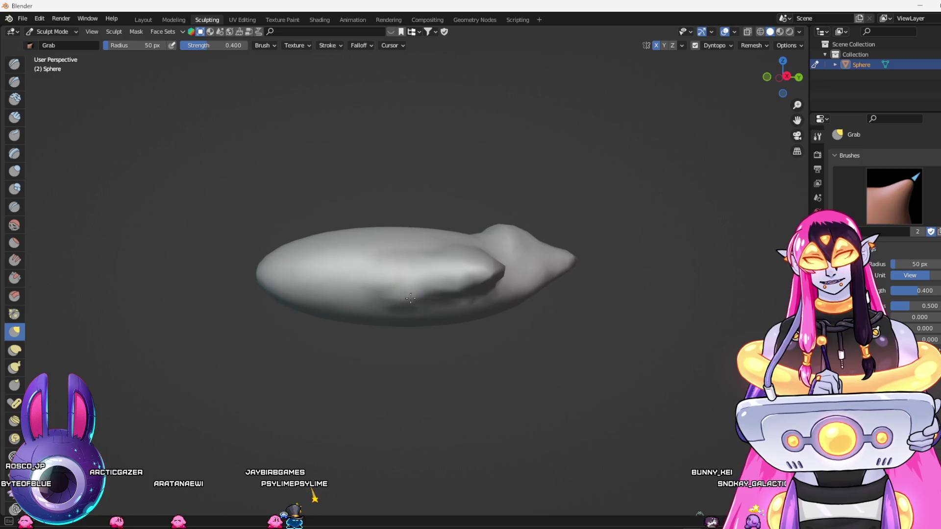
drag(482, 284, 517, 310)
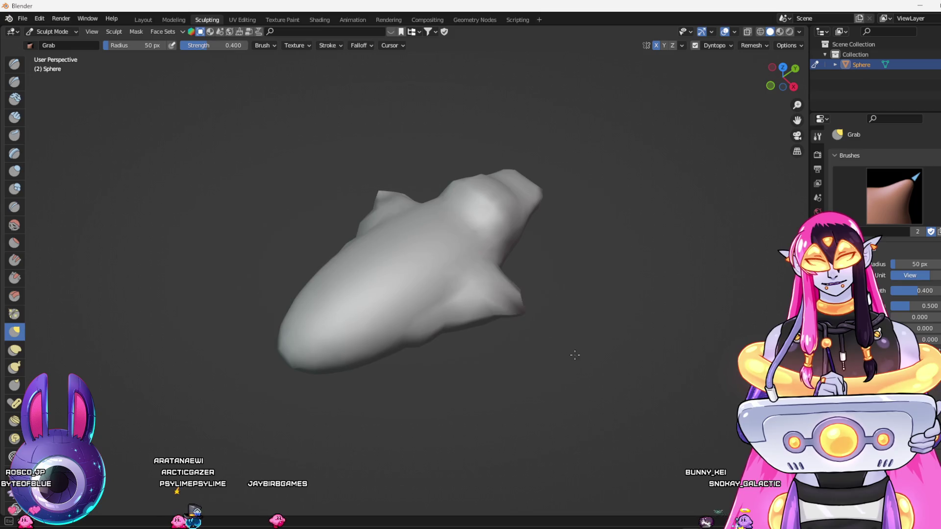
drag(551, 340, 484, 289)
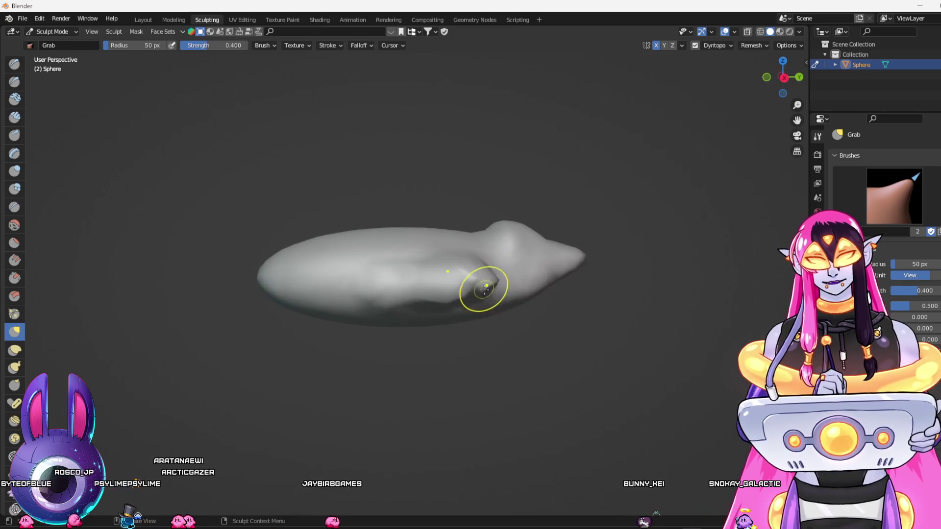
drag(536, 368, 620, 456)
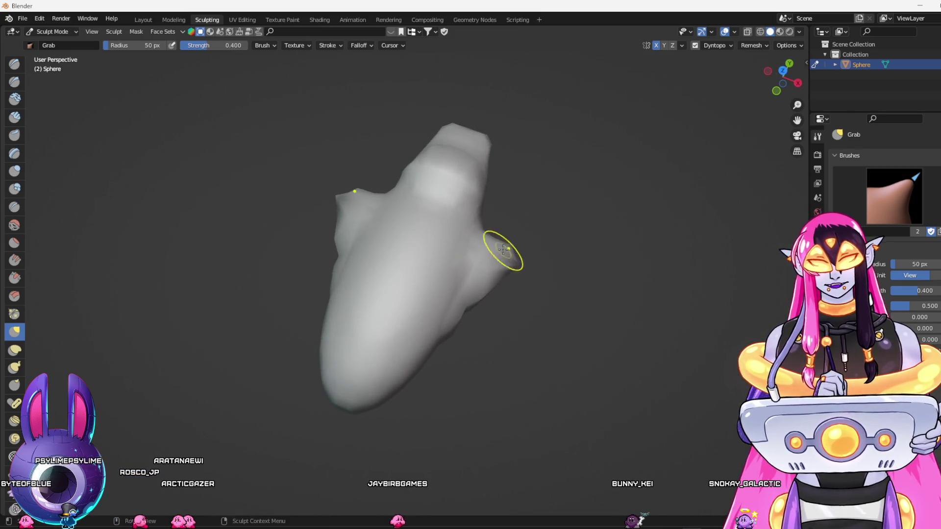
Reshape both mirrored side fins into flat flaps and inspect them from the side
drag(516, 251, 513, 251)
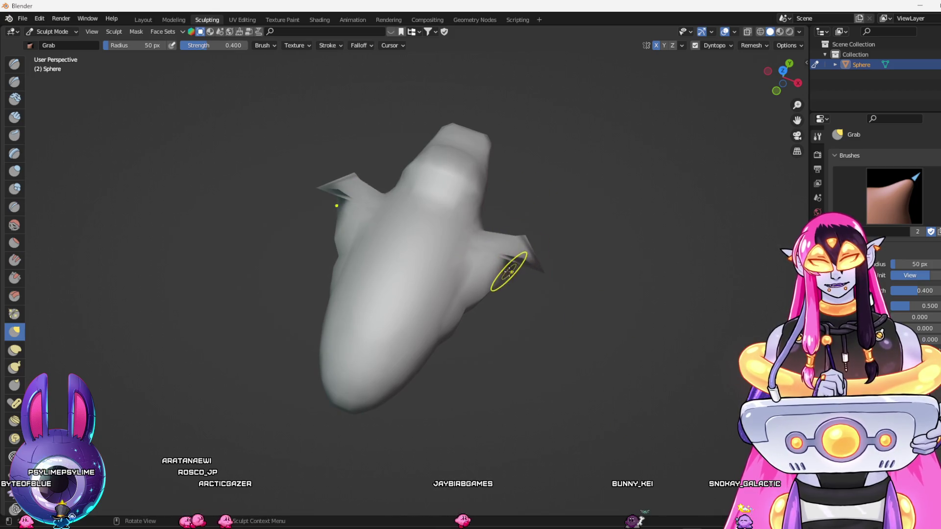
mouse_move(522, 298)
mouse_down()
mouse_move(529, 222)
mouse_move(528, 252)
mouse_up()
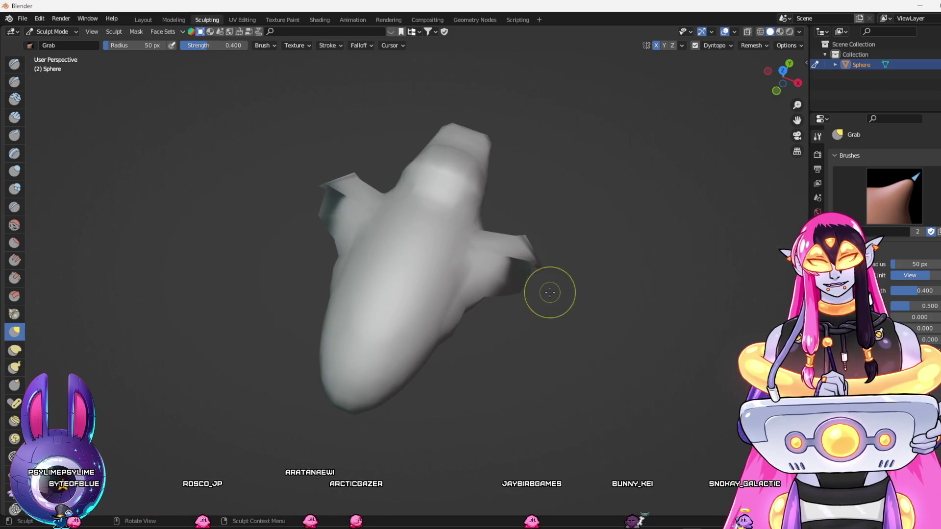
mouse_move(550, 293)
mouse_down()
mouse_move(644, 281)
mouse_move(554, 287)
mouse_up()
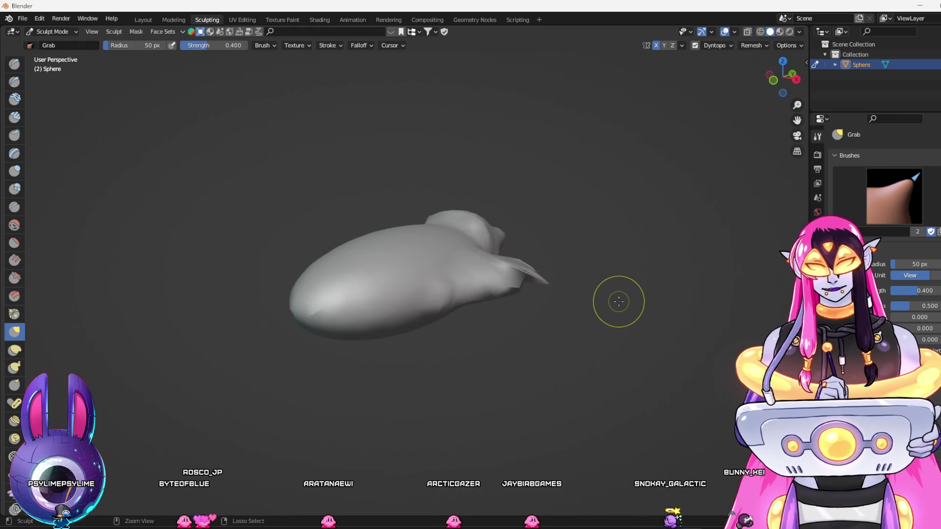
drag(619, 301, 552, 342)
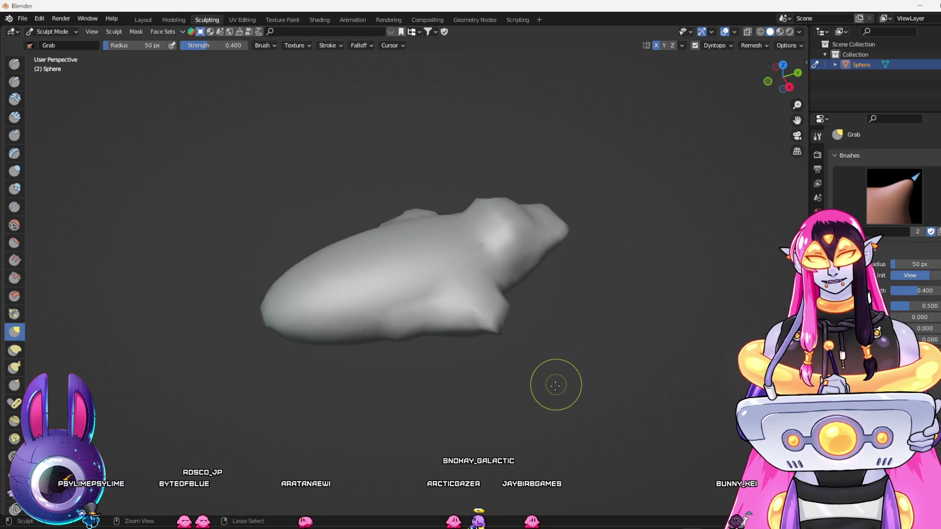
mouse_move(538, 395)
mouse_down()
mouse_move(502, 347)
mouse_move(567, 368)
mouse_up()
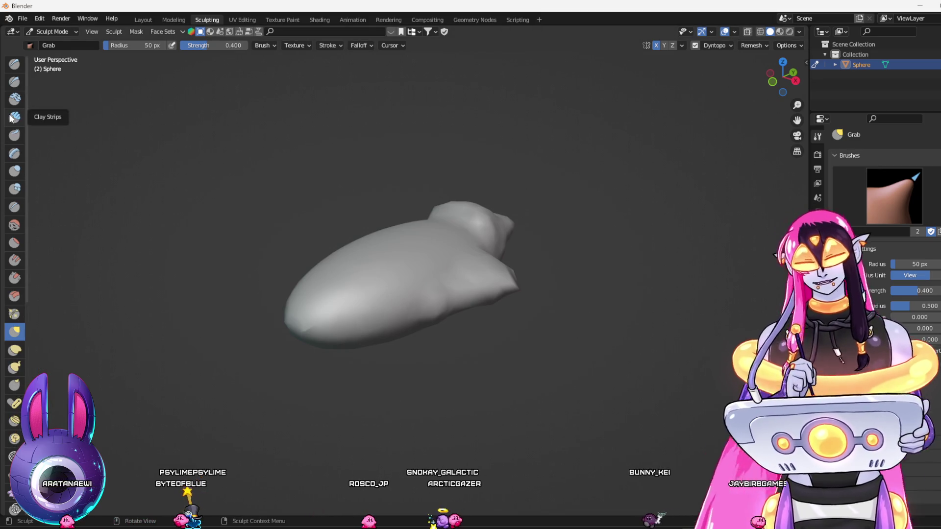
key(Up)
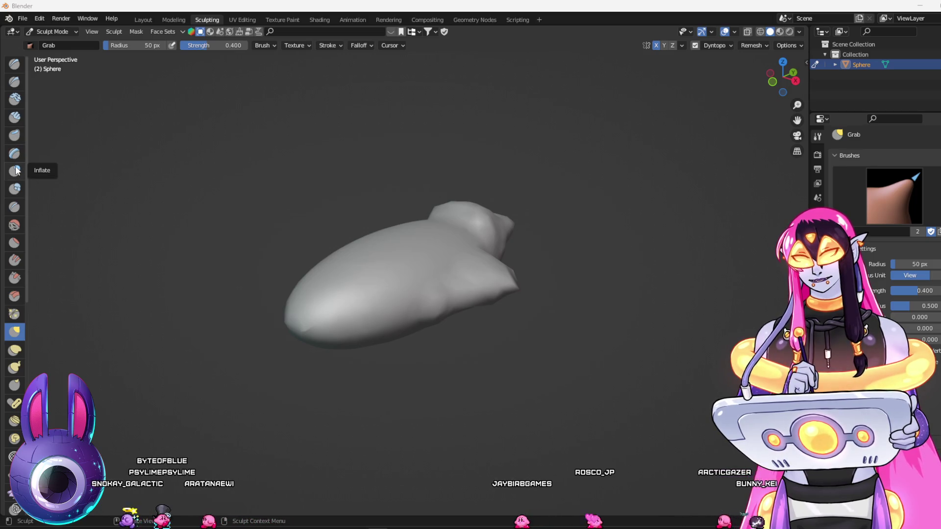
click(14, 64)
Fill the crease by the lower-right fin and bulge that lobe outward with Draw strokes
scroll(19, 294, down, 10)
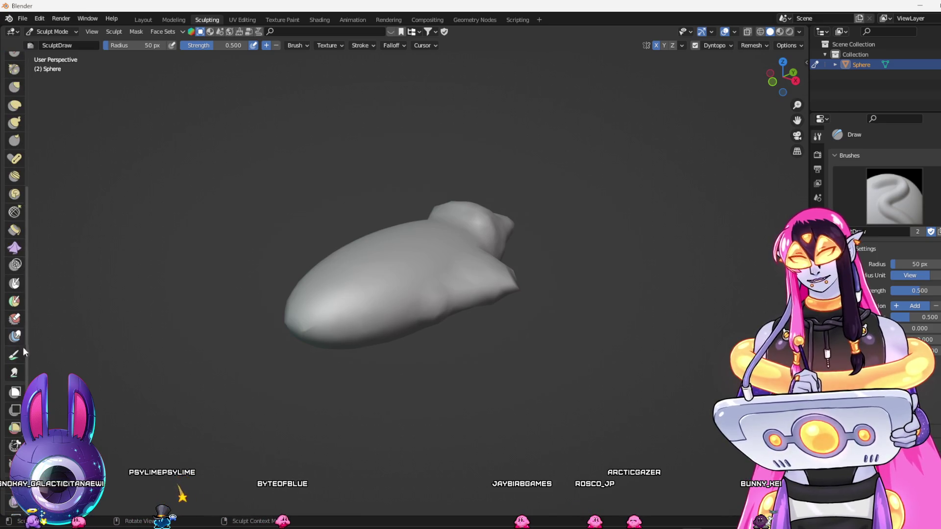
drag(471, 366, 445, 435)
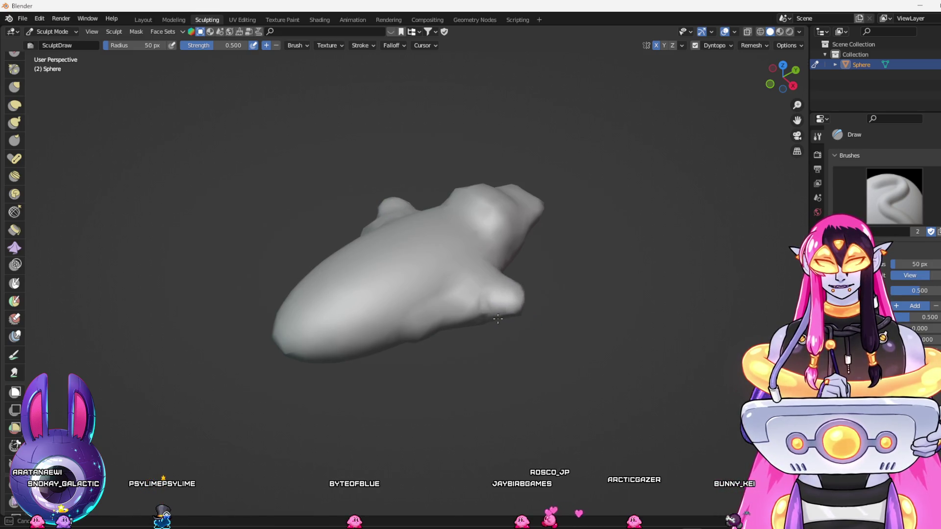
drag(498, 318, 509, 317)
mouse_move(548, 379)
mouse_down()
mouse_move(481, 268)
mouse_move(563, 353)
mouse_move(504, 309)
mouse_move(501, 359)
mouse_move(511, 322)
mouse_up()
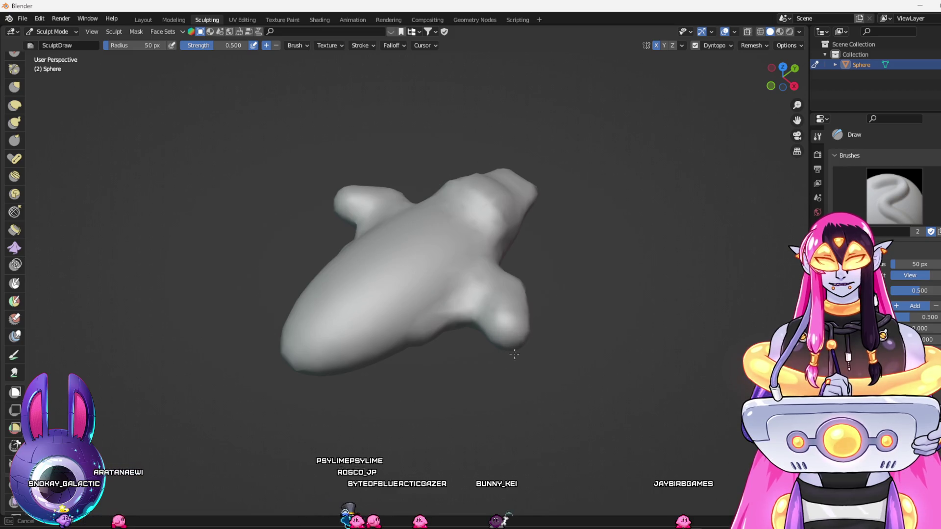
mouse_move(539, 314)
mouse_down()
mouse_move(535, 304)
mouse_move(527, 348)
mouse_move(546, 385)
mouse_move(487, 296)
mouse_up()
Build up both wing lobes from above, orbiting around the body between strokes
mouse_move(557, 345)
mouse_down()
mouse_move(516, 294)
mouse_move(539, 327)
mouse_up()
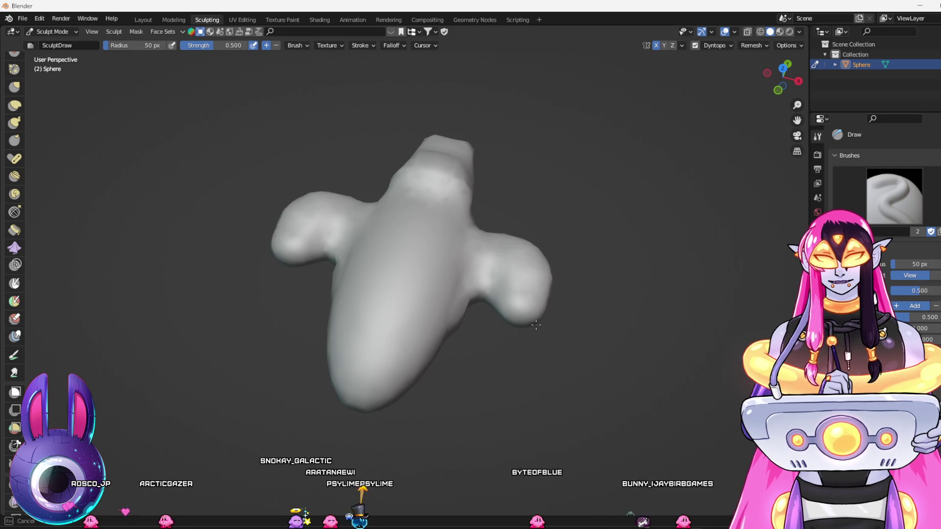
mouse_move(524, 321)
mouse_down()
mouse_move(541, 378)
mouse_move(504, 309)
mouse_move(482, 341)
mouse_move(503, 331)
mouse_move(485, 327)
mouse_move(468, 360)
mouse_up()
mouse_move(485, 392)
mouse_down()
mouse_move(506, 363)
mouse_move(521, 374)
mouse_move(498, 375)
mouse_move(457, 268)
mouse_move(519, 405)
mouse_move(567, 395)
mouse_move(508, 392)
mouse_up()
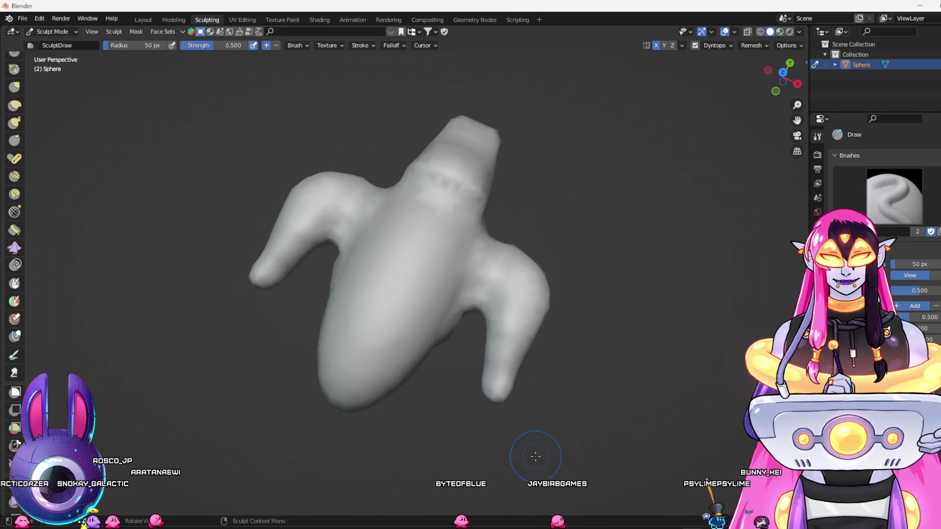
drag(536, 452, 487, 342)
drag(434, 239, 533, 343)
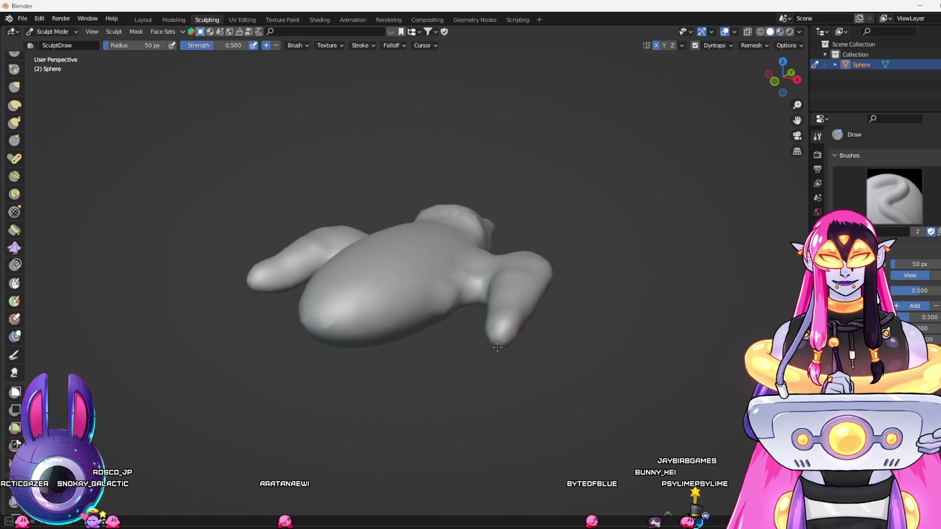
mouse_move(497, 348)
mouse_down()
mouse_move(400, 375)
mouse_move(388, 361)
mouse_move(362, 374)
mouse_move(423, 375)
mouse_move(485, 474)
mouse_up()
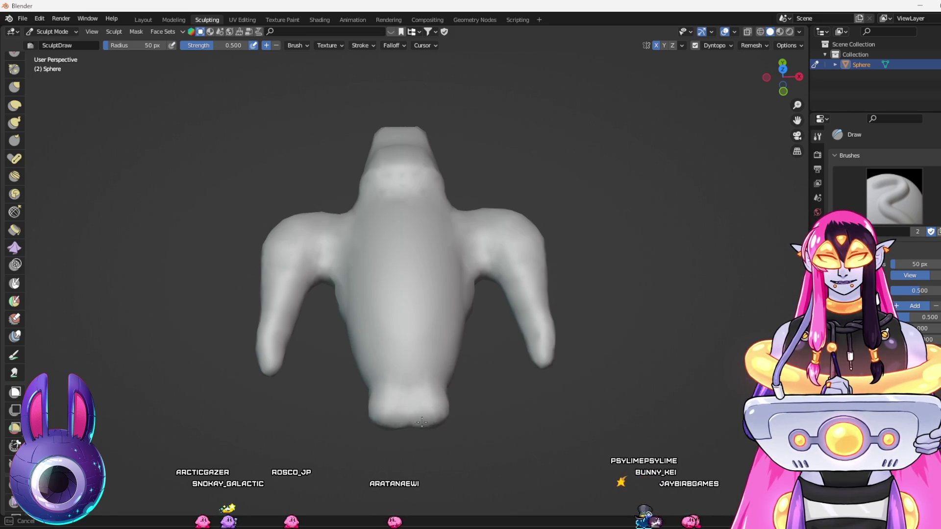
Widen the bottom lobe into a flared tail with Draw strokes, then review it from top and perspective views
mouse_move(436, 406)
mouse_down()
mouse_move(440, 426)
mouse_move(409, 436)
mouse_up()
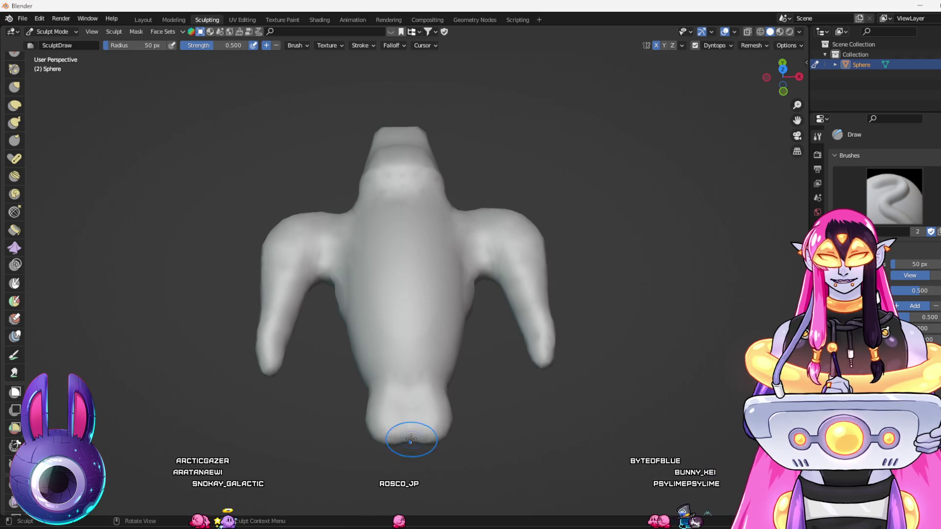
drag(422, 444, 437, 444)
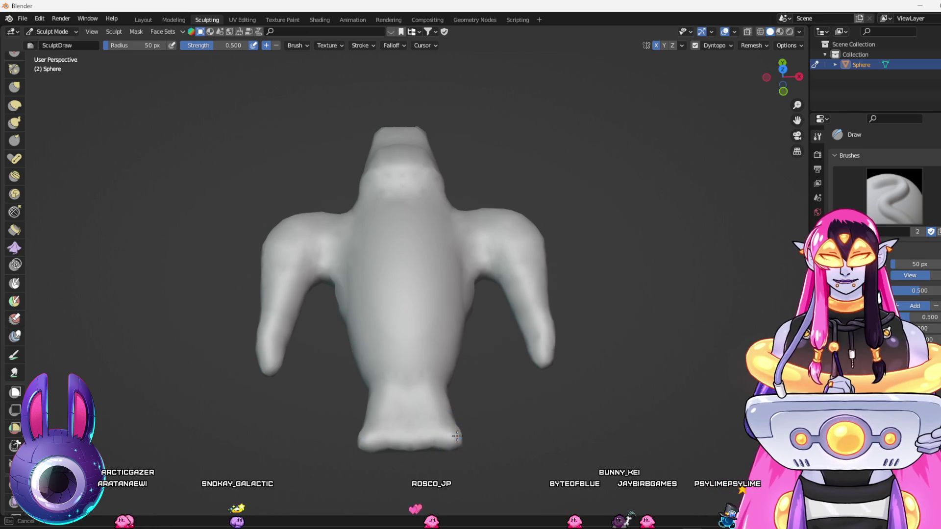
drag(433, 445, 441, 446)
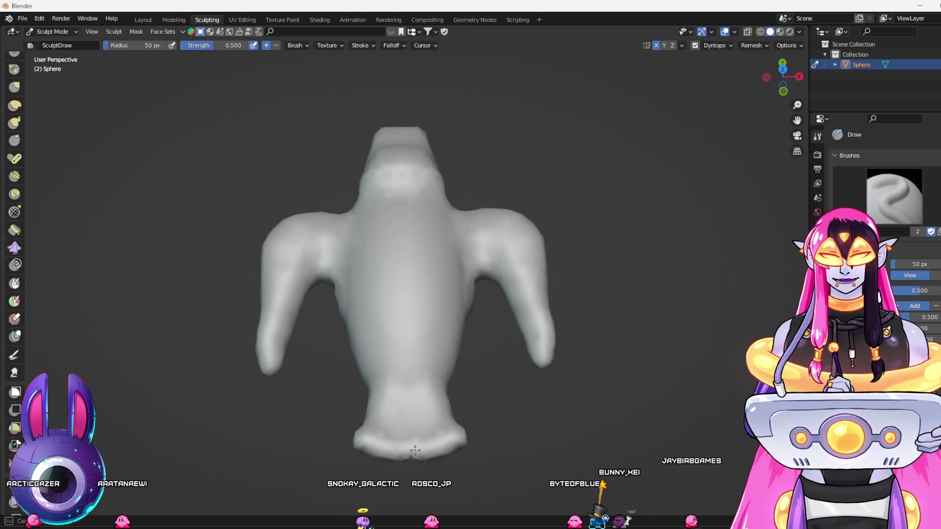
mouse_move(509, 484)
mouse_down()
mouse_move(473, 438)
mouse_move(467, 457)
mouse_move(431, 358)
mouse_move(392, 323)
mouse_move(407, 330)
mouse_move(388, 343)
mouse_move(403, 357)
mouse_move(366, 378)
mouse_move(248, 340)
mouse_move(260, 311)
mouse_move(235, 287)
mouse_move(213, 288)
mouse_move(211, 277)
mouse_move(208, 324)
mouse_up()
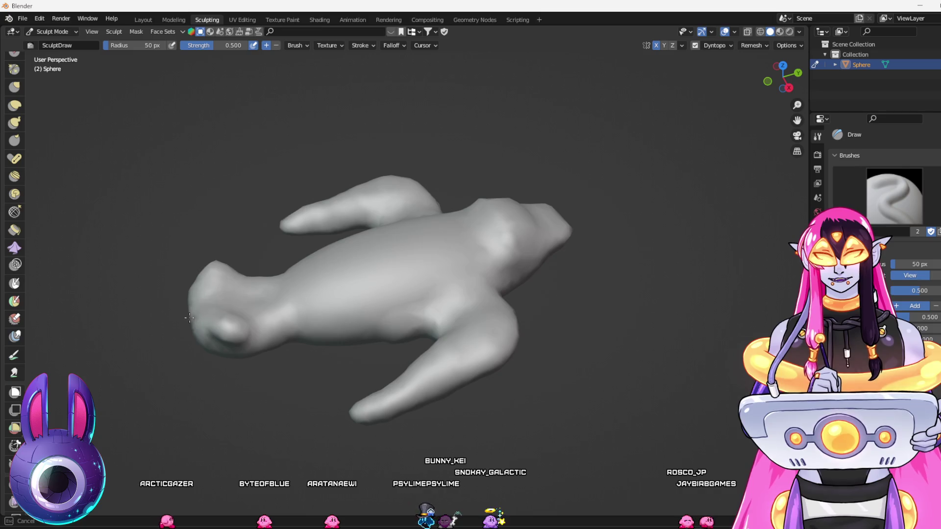
drag(238, 354, 325, 407)
drag(484, 450, 490, 319)
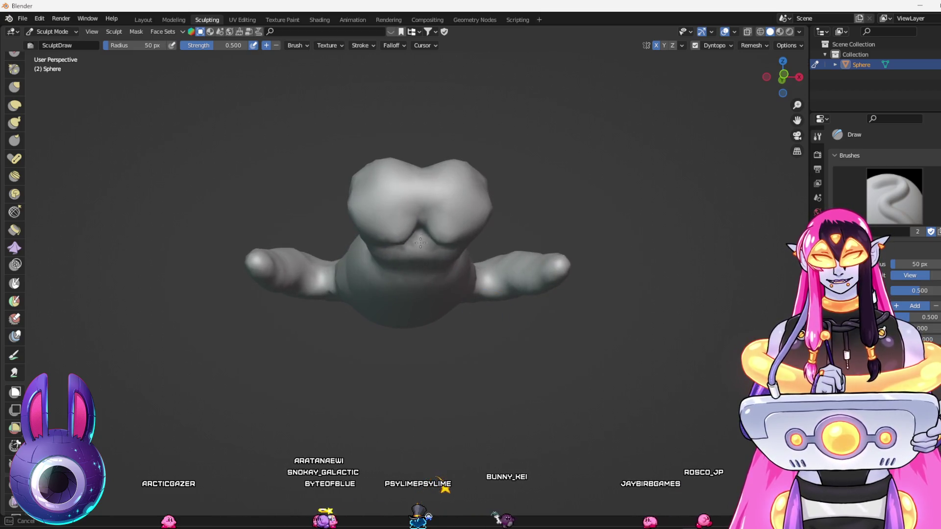
mouse_move(430, 273)
mouse_down()
mouse_move(467, 127)
mouse_move(443, 98)
mouse_move(460, 99)
mouse_move(450, 104)
mouse_move(455, 147)
mouse_move(445, 215)
mouse_move(515, 214)
mouse_move(512, 255)
mouse_up()
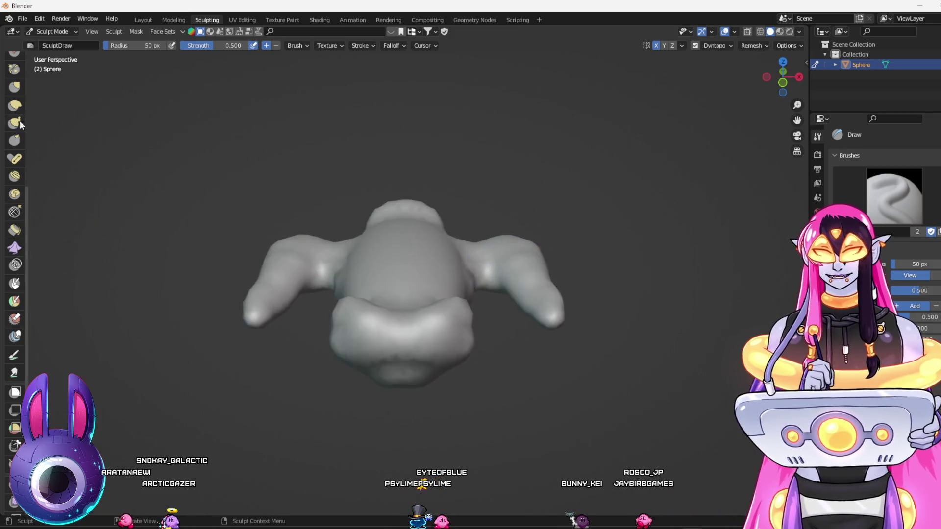
scroll(14, 255, up, 10)
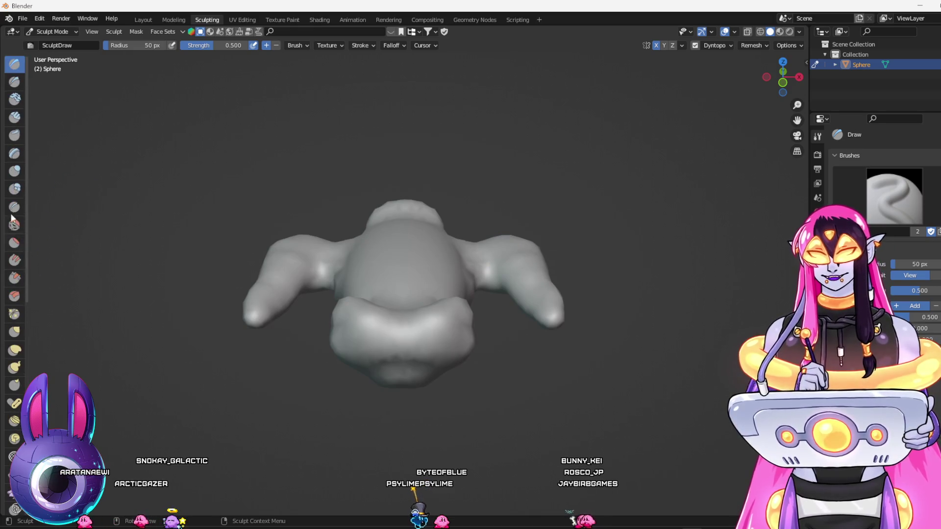
click(14, 225)
Orbit and zoom around the smoothed bird body for close, oblique and side views
mouse_move(456, 373)
mouse_down()
mouse_move(472, 376)
mouse_move(472, 391)
mouse_move(459, 366)
mouse_move(447, 368)
mouse_move(505, 380)
mouse_move(406, 224)
mouse_up()
scroll(489, 373, down, 4)
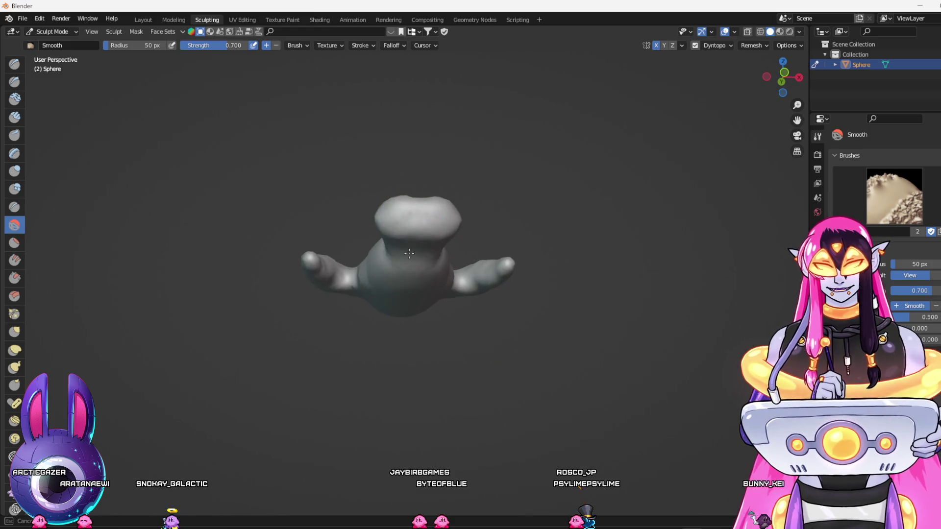
drag(420, 242, 461, 366)
mouse_move(505, 311)
mouse_down()
mouse_move(566, 347)
mouse_move(527, 408)
mouse_move(471, 401)
mouse_move(483, 432)
mouse_up()
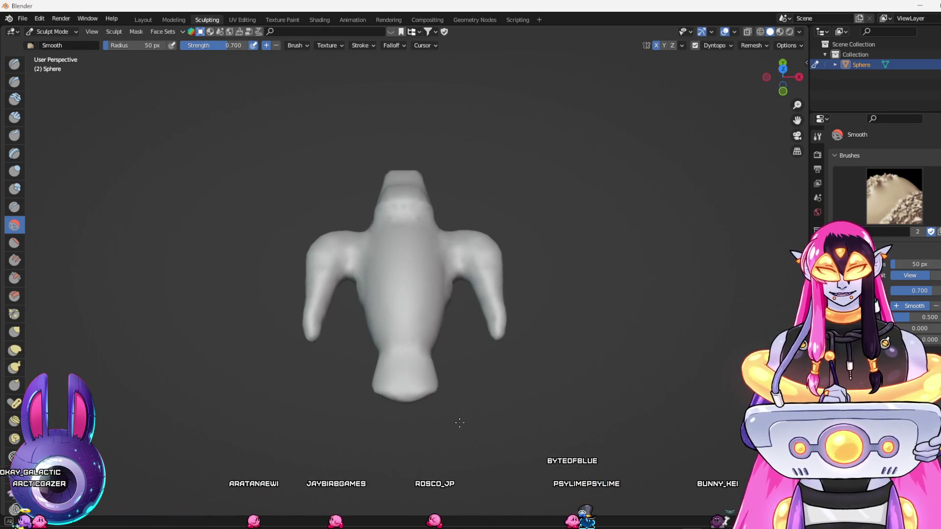
click(14, 243)
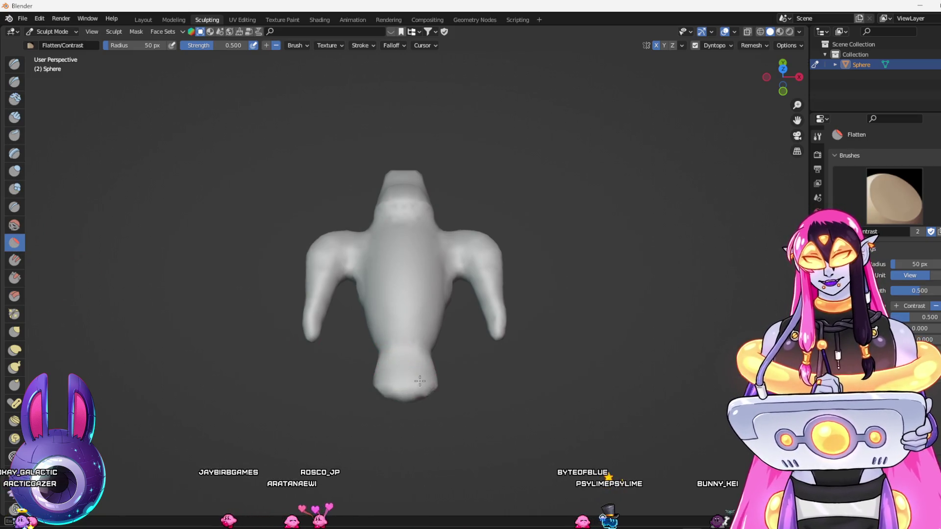
drag(395, 351, 417, 241)
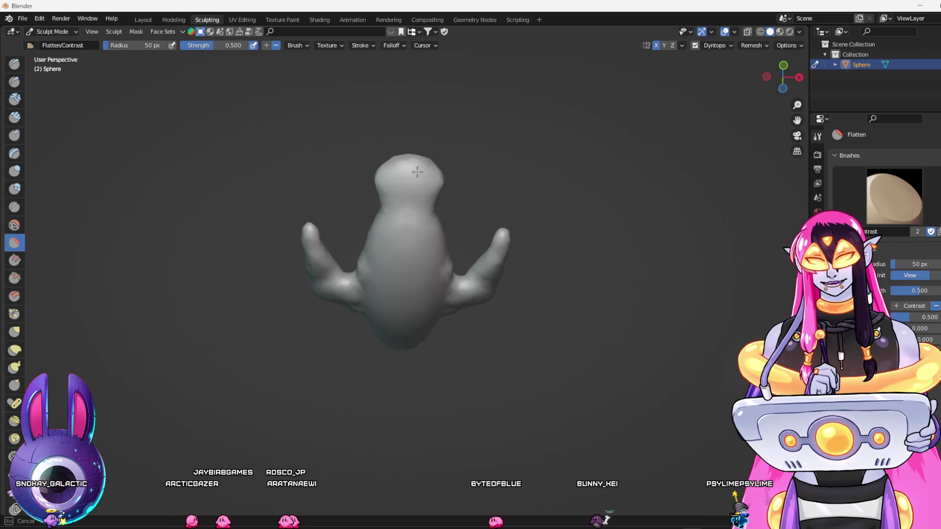
mouse_move(397, 156)
mouse_down()
mouse_move(483, 205)
mouse_move(482, 338)
mouse_move(381, 356)
mouse_up()
drag(451, 333, 336, 321)
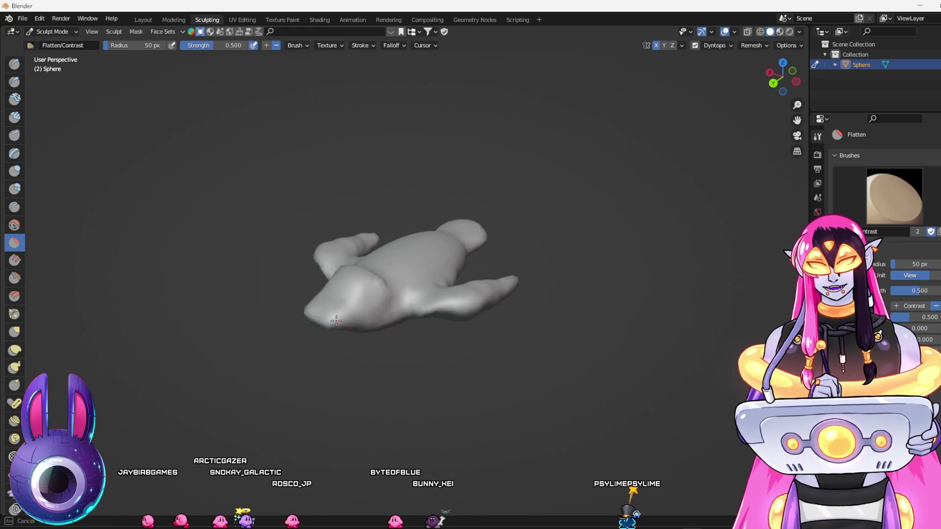
click(15, 65)
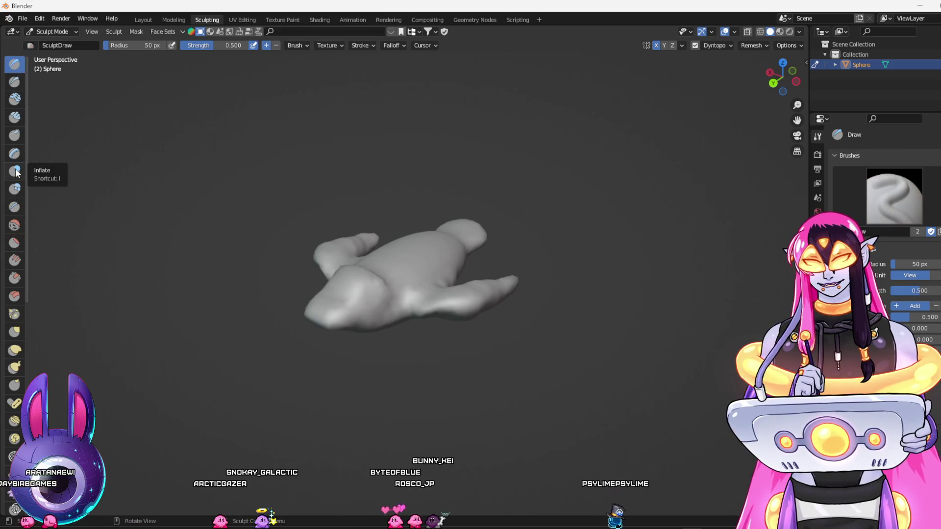
Try the Clay Thumb and Smooth brushes, undoing a smoothing stroke on the bird's left end
click(15, 136)
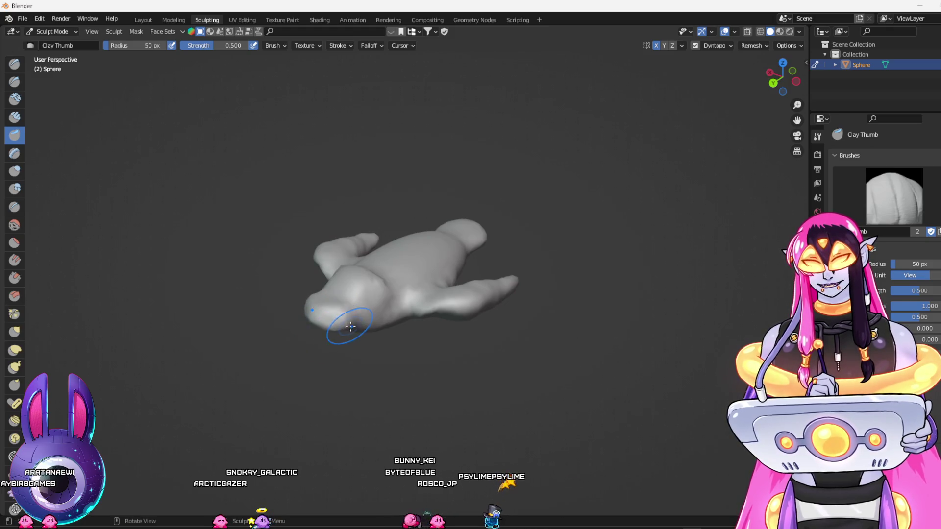
click(15, 229)
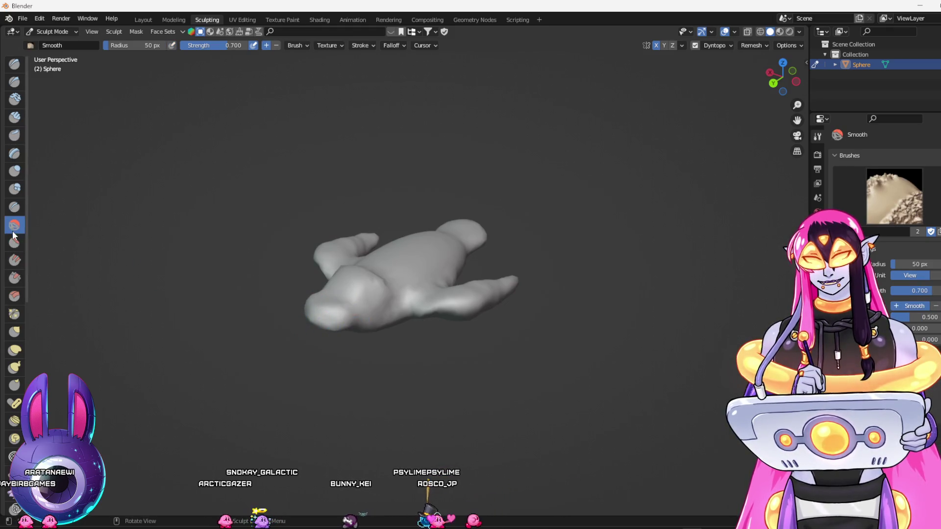
drag(357, 322, 332, 314)
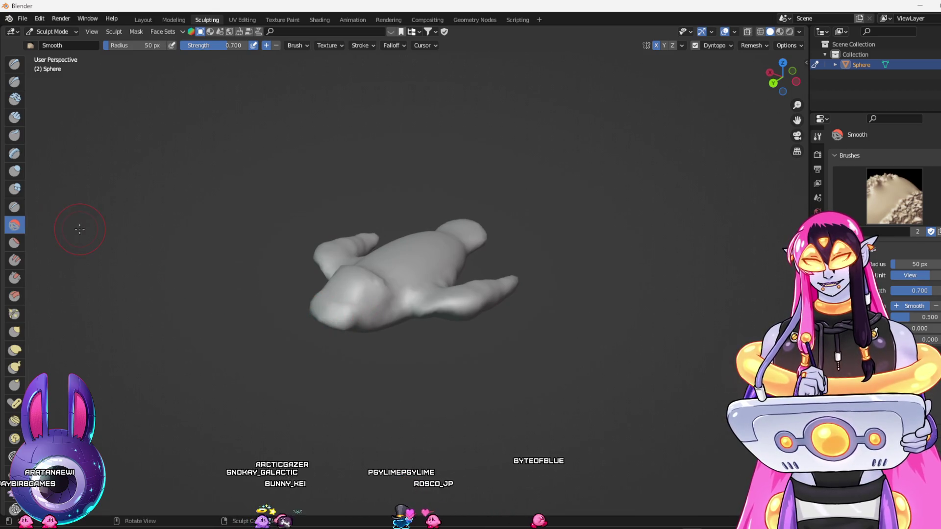
key(ctrl+z)
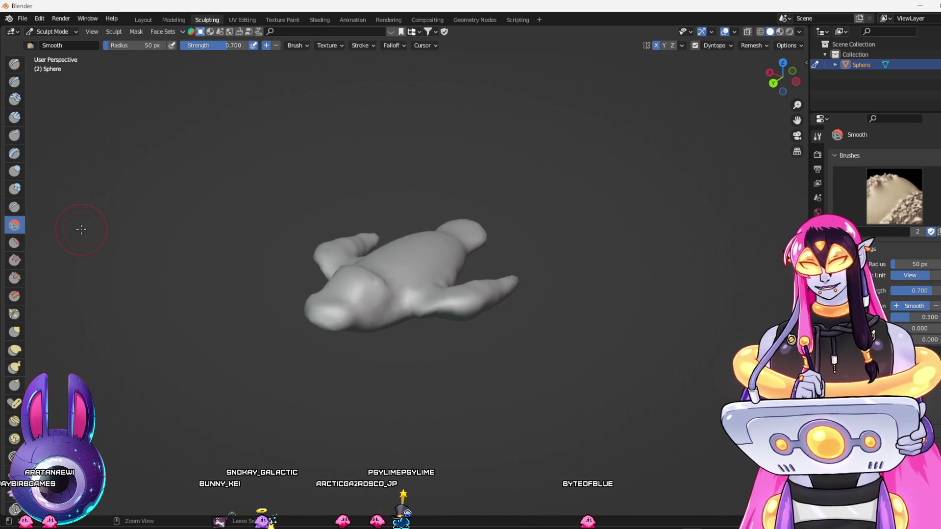
Cycle through the Pinch, Crease and Flatten/Contrast brushes, ending on the Draw brush
click(14, 314)
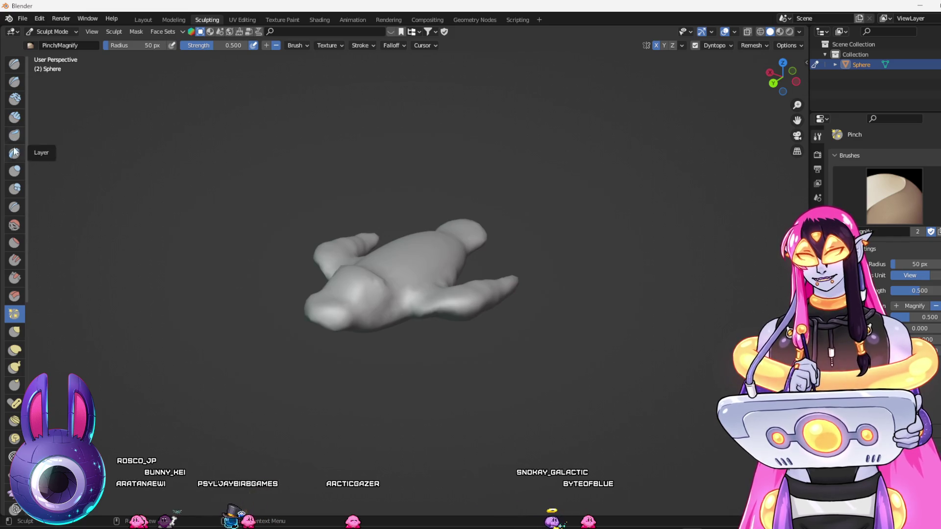
click(16, 210)
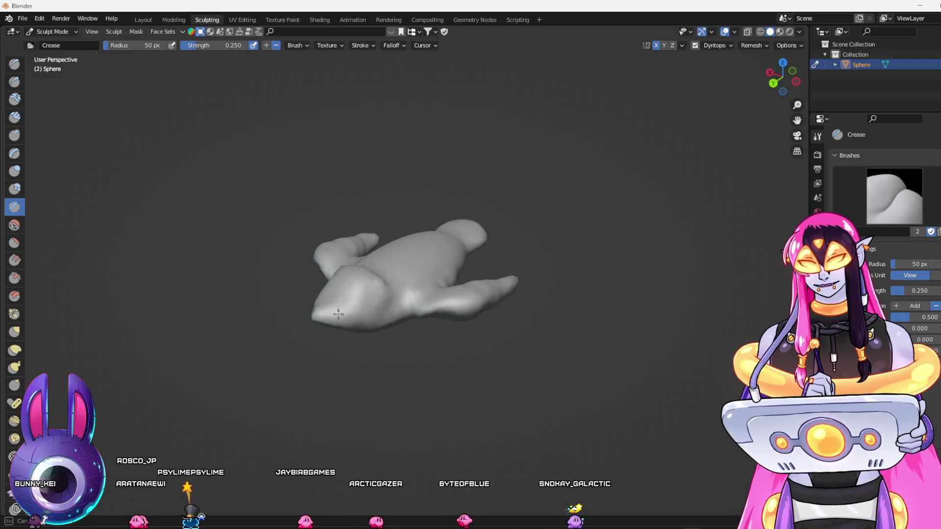
mouse_move(337, 320)
mouse_down()
mouse_move(492, 342)
mouse_move(452, 196)
mouse_up()
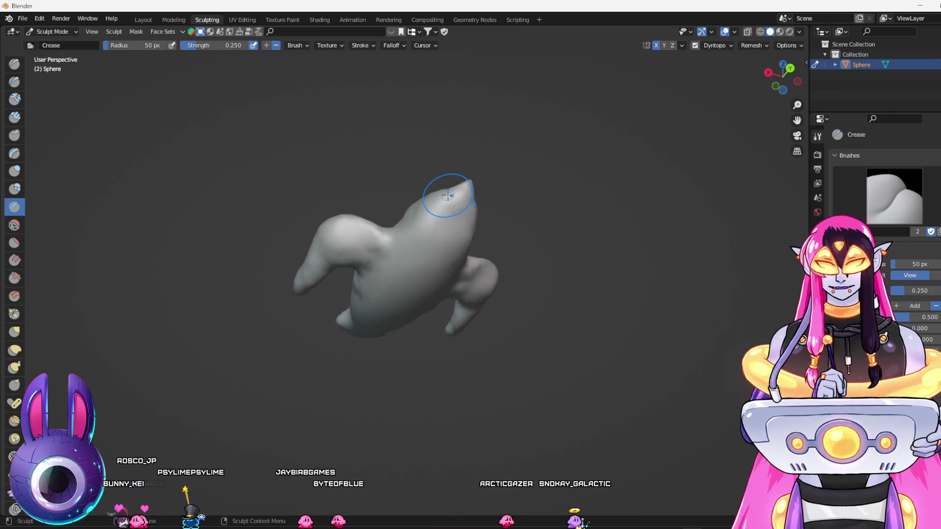
click(14, 242)
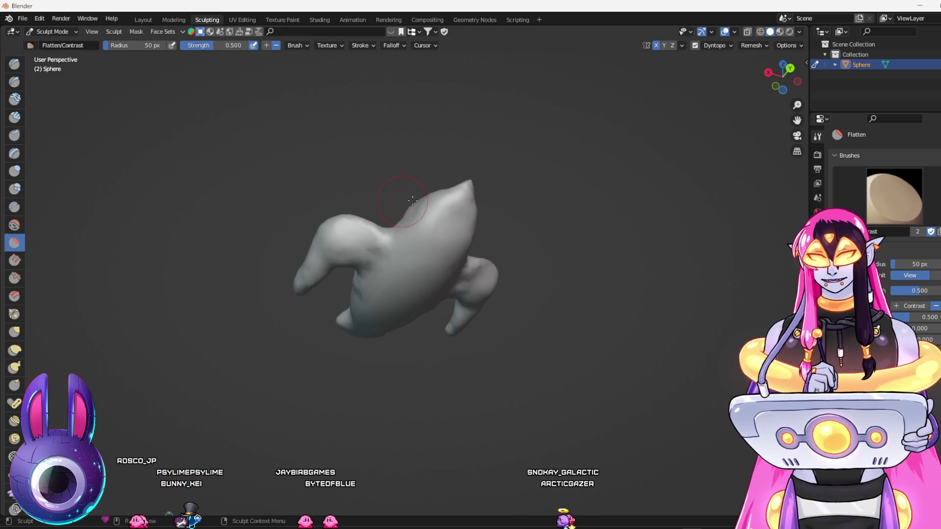
mouse_move(544, 250)
mouse_down()
mouse_move(555, 245)
mouse_move(462, 276)
mouse_move(609, 269)
mouse_move(630, 256)
mouse_move(602, 251)
mouse_up()
click(15, 64)
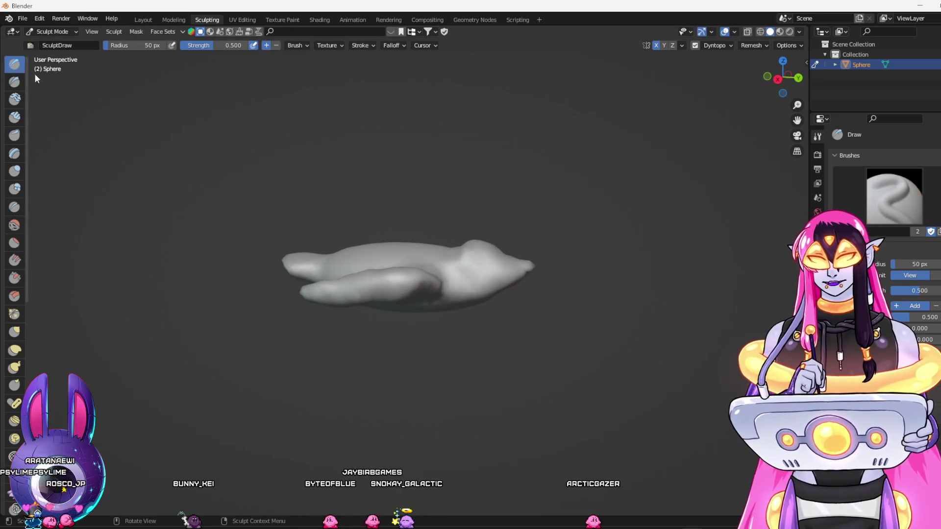
Nudge the pointed tip and stroke both wing tips with the mirrored Draw brush, then pick Flatten/Contrast
drag(529, 274, 524, 270)
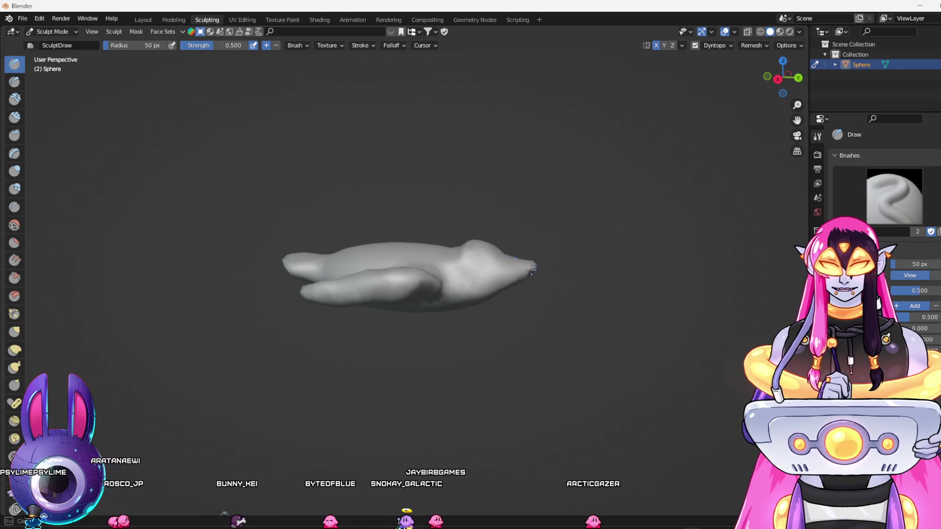
mouse_move(605, 274)
mouse_down()
mouse_move(595, 330)
mouse_move(564, 336)
mouse_move(517, 317)
mouse_move(613, 340)
mouse_move(668, 281)
mouse_move(653, 214)
mouse_move(619, 185)
mouse_up()
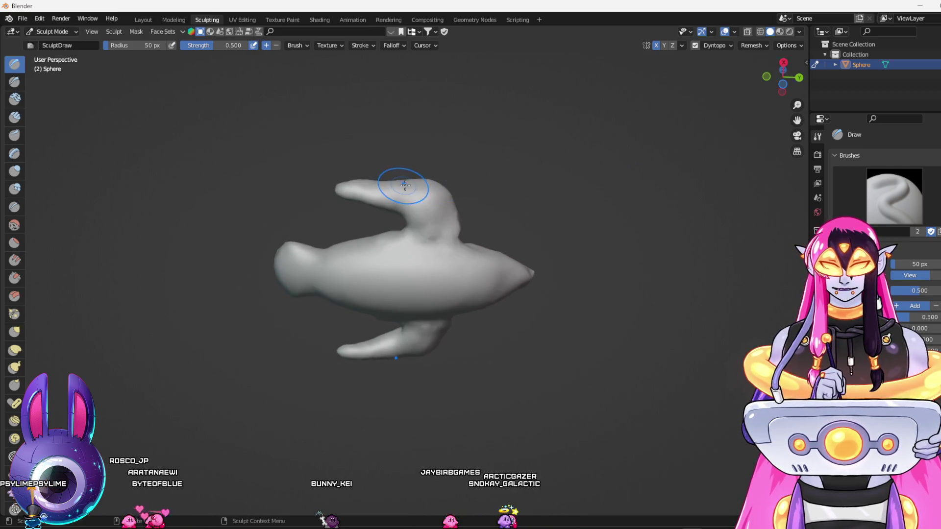
drag(327, 186, 305, 192)
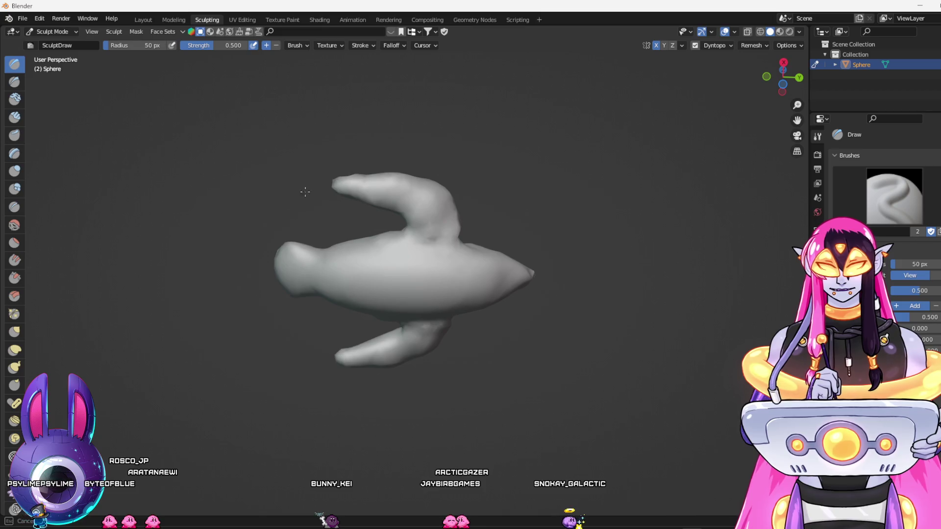
mouse_move(408, 188)
mouse_down()
mouse_move(328, 374)
mouse_move(479, 342)
mouse_move(484, 330)
mouse_move(431, 326)
mouse_move(418, 362)
mouse_move(431, 374)
mouse_move(409, 388)
mouse_move(374, 375)
mouse_move(393, 382)
mouse_up()
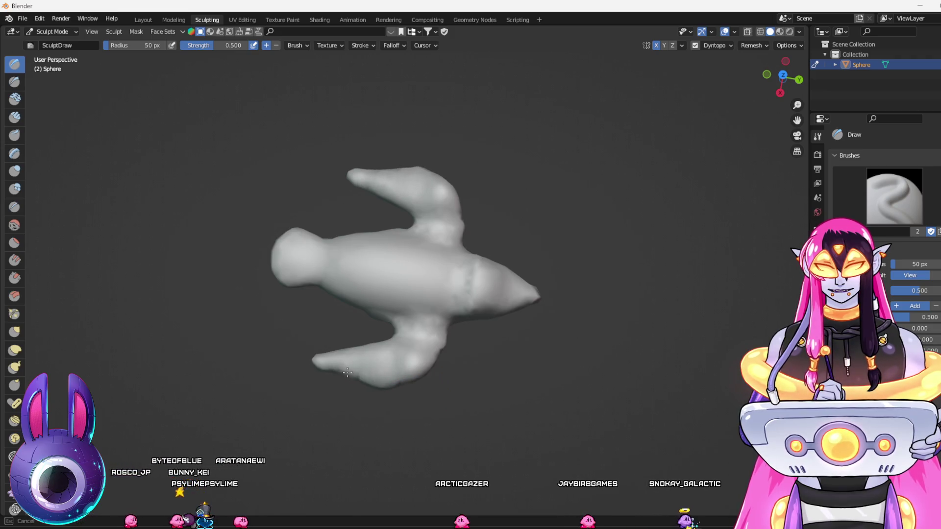
mouse_move(432, 389)
mouse_down()
mouse_move(342, 287)
mouse_move(357, 280)
mouse_move(121, 207)
mouse_move(282, 325)
mouse_up()
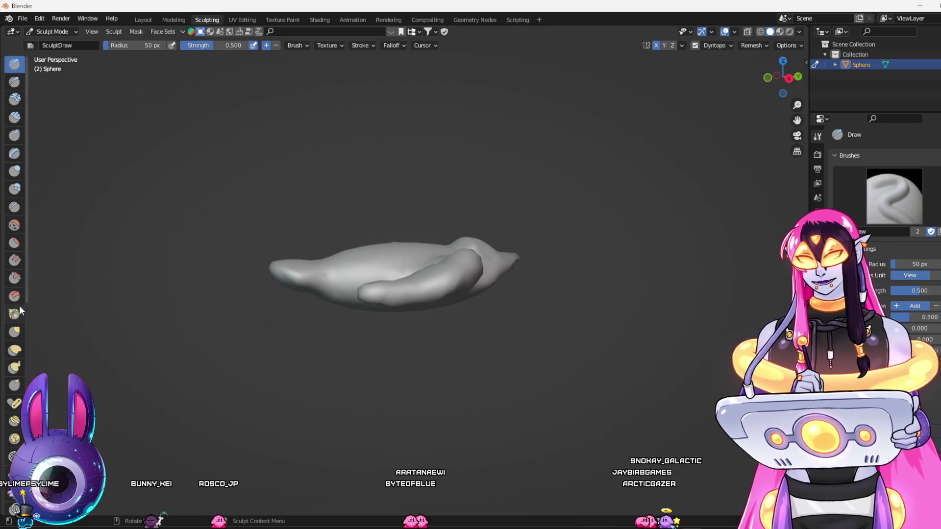
click(14, 243)
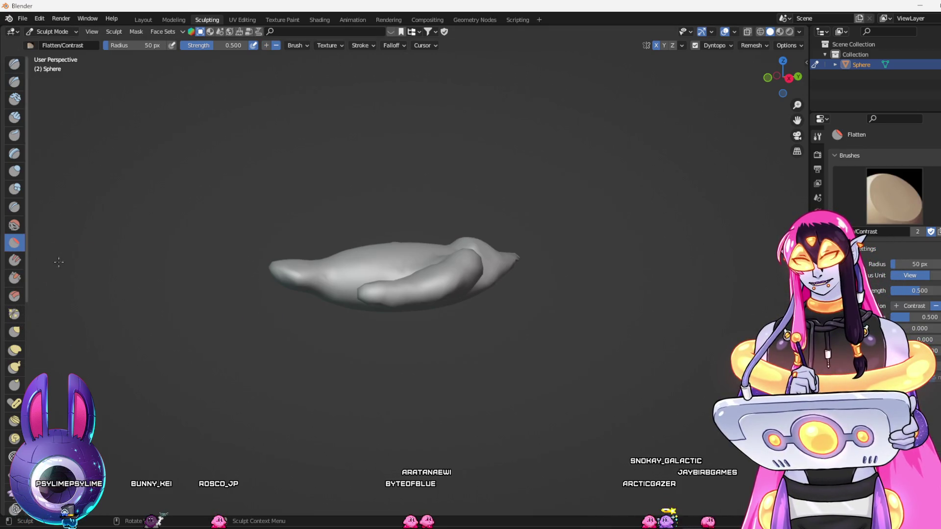
Orbit around the bird to inspect its sides and pick the Smooth brush
drag(171, 333, 240, 370)
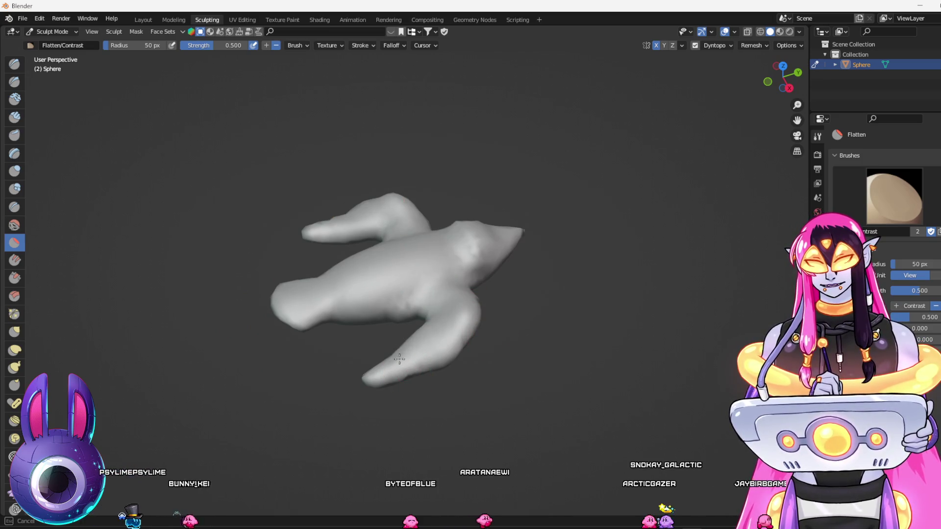
drag(522, 386, 394, 220)
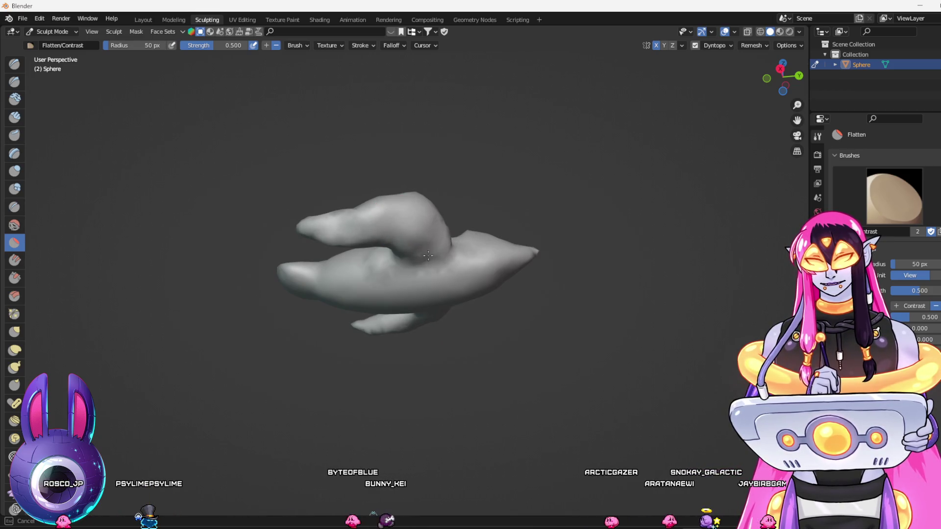
drag(367, 263, 504, 261)
mouse_move(592, 269)
mouse_down()
mouse_move(534, 305)
mouse_move(319, 280)
mouse_up()
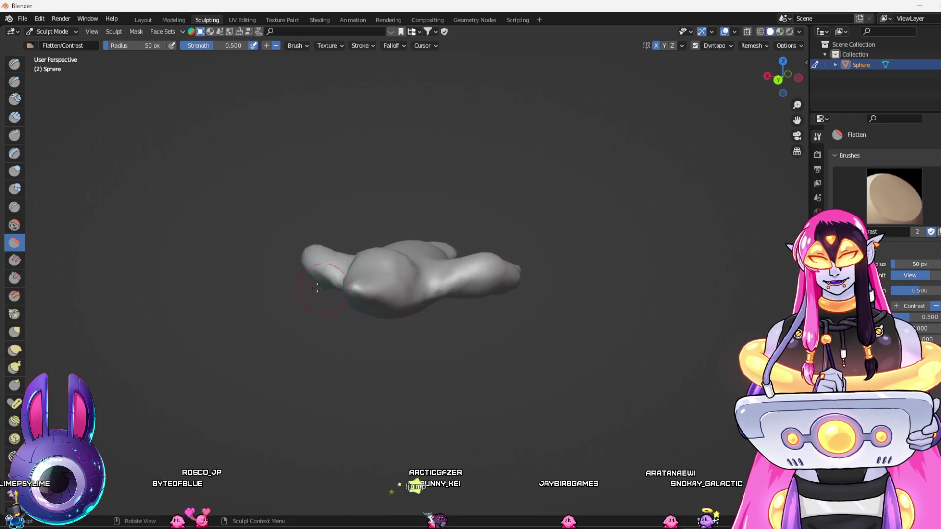
mouse_move(321, 351)
mouse_down()
mouse_move(431, 384)
mouse_move(456, 367)
mouse_up()
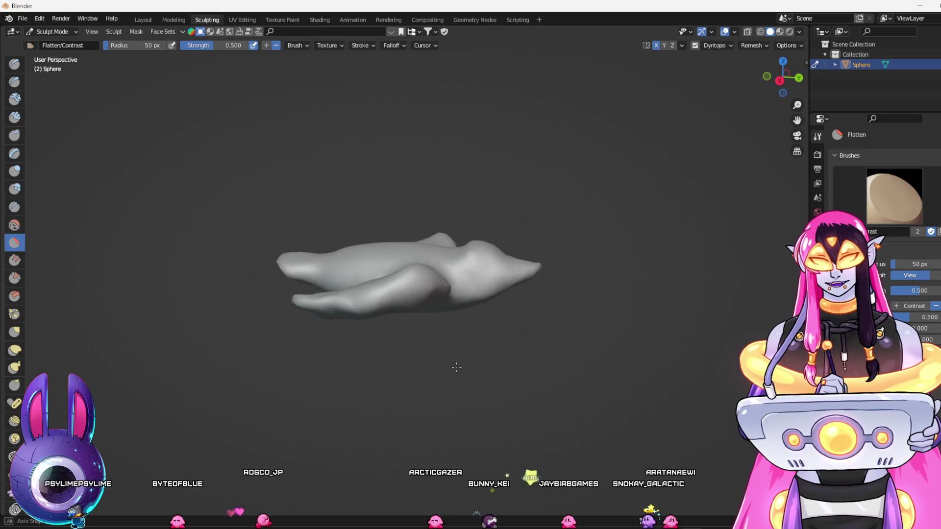
click(14, 225)
Smooth the lower wing's inner edge, check it from several angles, then return to Draw
mouse_move(98, 275)
mouse_down()
mouse_move(137, 290)
mouse_move(435, 326)
mouse_move(387, 354)
mouse_move(319, 365)
mouse_up()
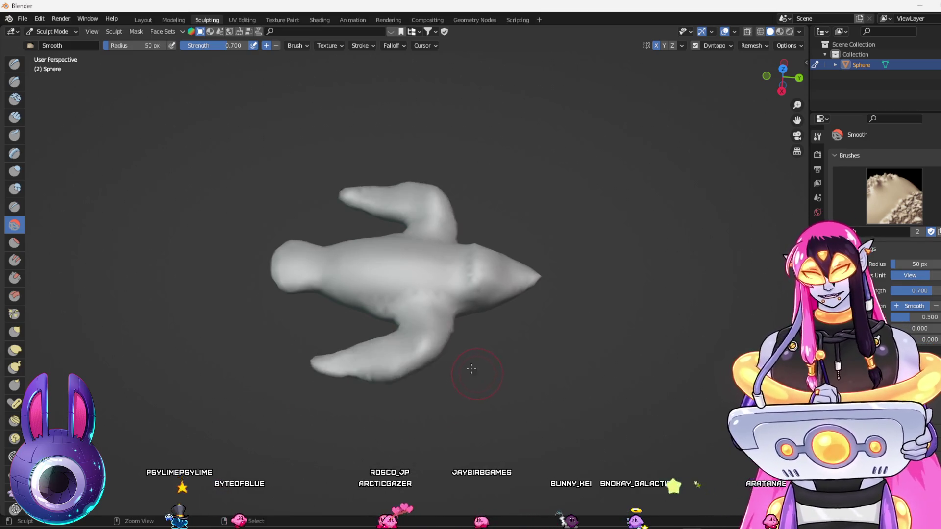
mouse_move(431, 330)
mouse_down()
mouse_move(420, 343)
mouse_move(319, 368)
mouse_up()
drag(423, 410, 399, 225)
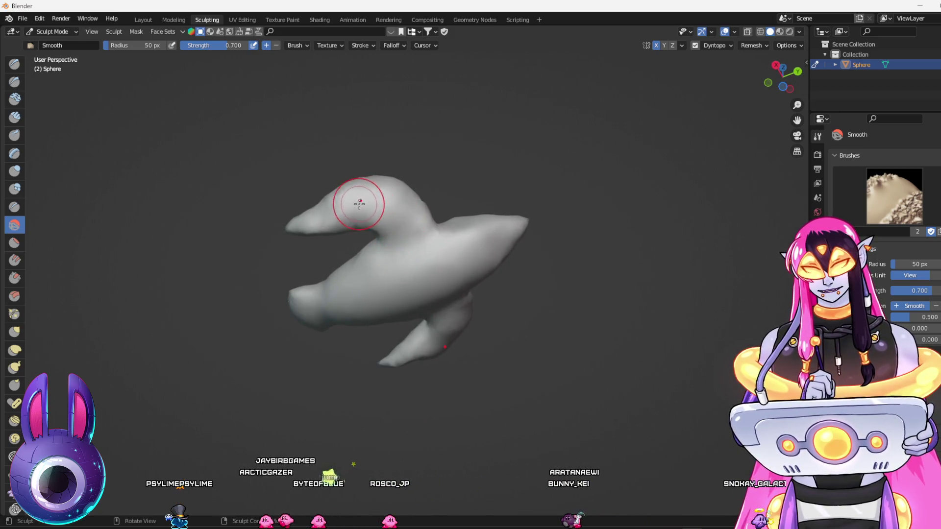
drag(466, 323, 476, 315)
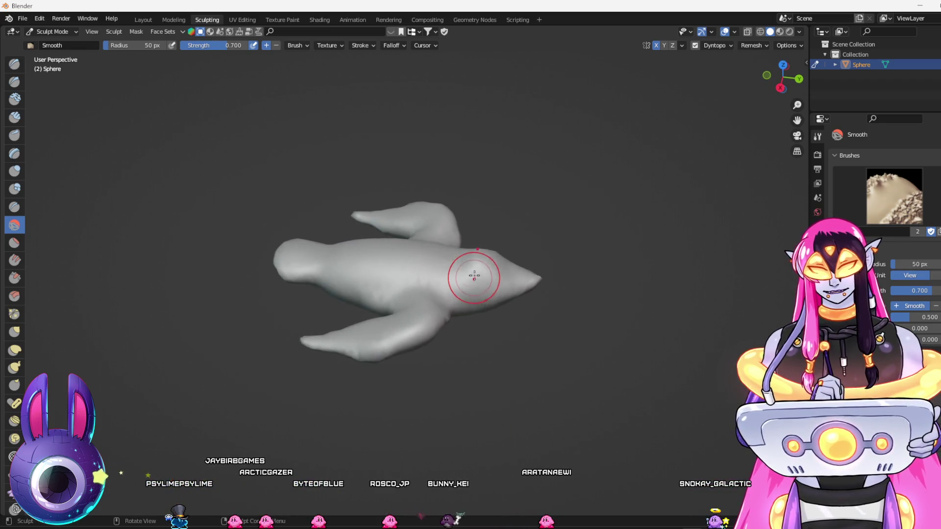
drag(569, 335, 533, 310)
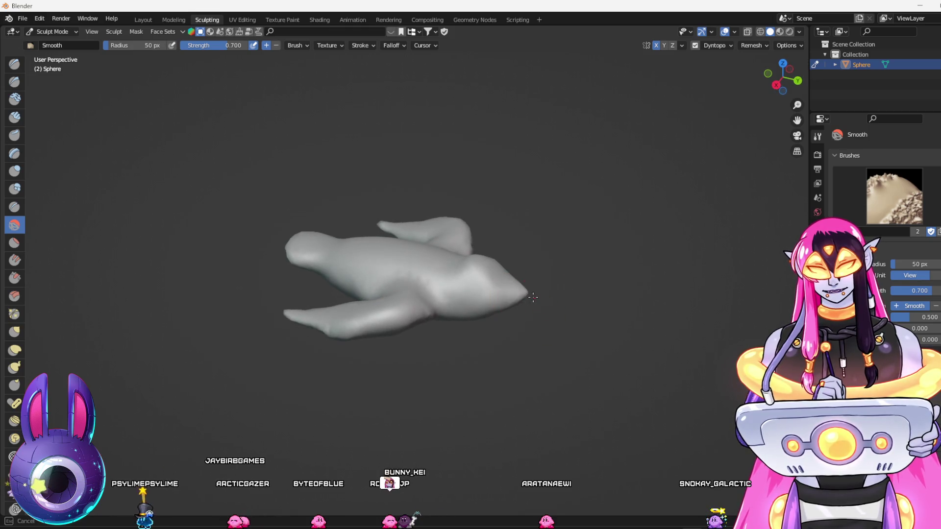
drag(520, 314, 456, 231)
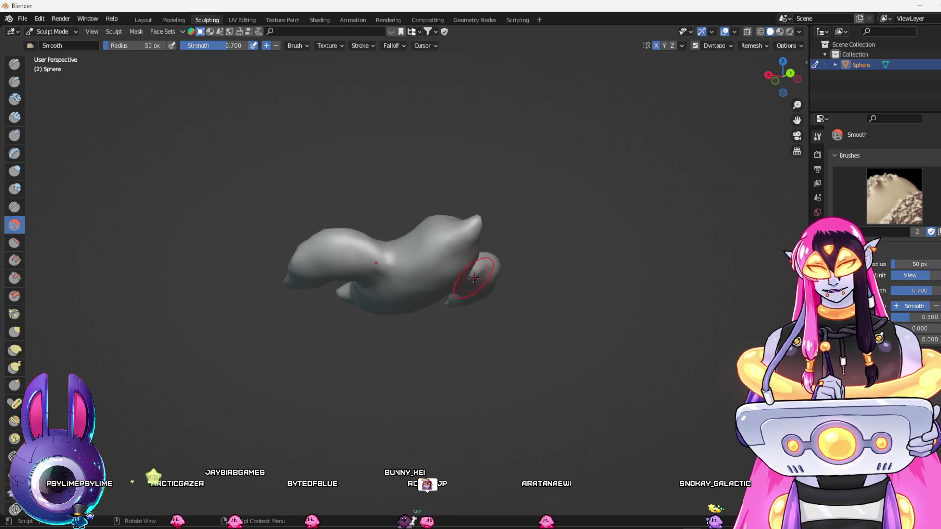
mouse_move(482, 267)
mouse_down()
mouse_move(556, 294)
mouse_move(664, 389)
mouse_move(612, 343)
mouse_up()
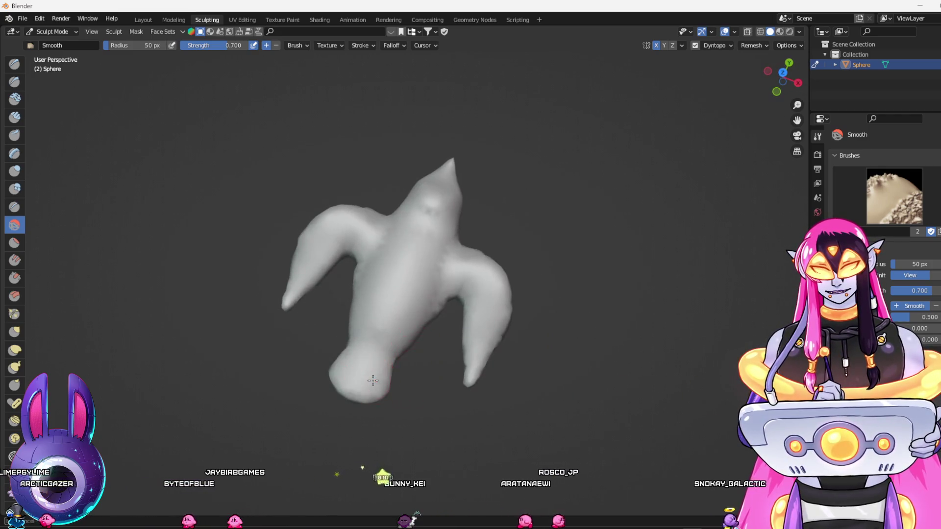
click(16, 68)
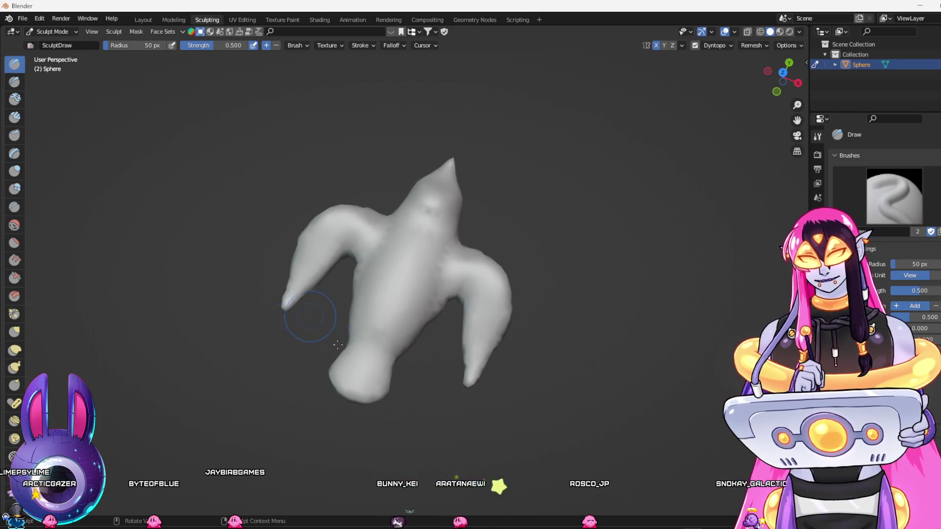
Bulge out the lump at the bird's bottom, then switch to Flatten/Contrast and review from side and top
drag(374, 382, 384, 400)
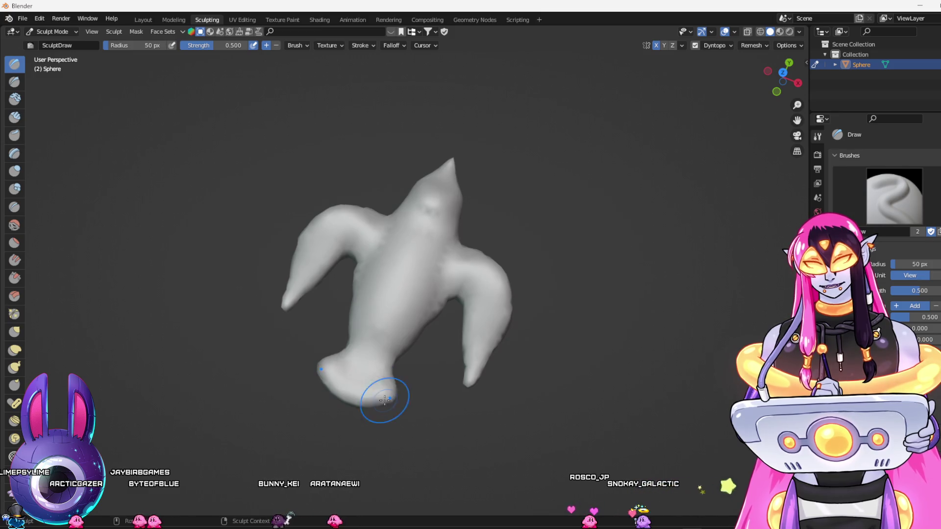
drag(401, 434, 299, 317)
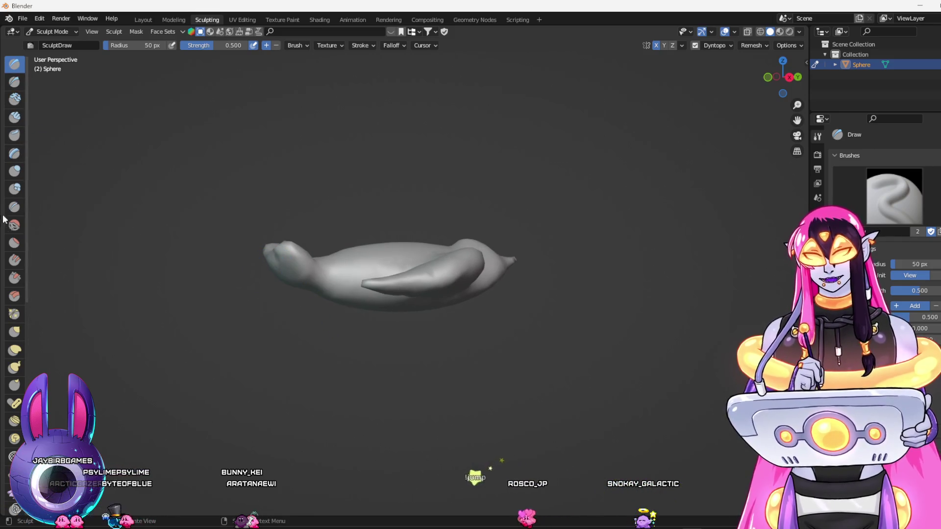
click(14, 243)
mouse_move(255, 314)
mouse_down()
mouse_move(306, 355)
mouse_move(313, 294)
mouse_move(292, 210)
mouse_move(294, 255)
mouse_move(273, 294)
mouse_move(288, 335)
mouse_move(292, 315)
mouse_move(294, 331)
mouse_move(307, 306)
mouse_up()
mouse_move(277, 334)
mouse_down()
mouse_move(296, 294)
mouse_move(252, 273)
mouse_move(265, 294)
mouse_move(243, 336)
mouse_move(310, 320)
mouse_move(313, 297)
mouse_move(528, 400)
mouse_move(528, 382)
mouse_up()
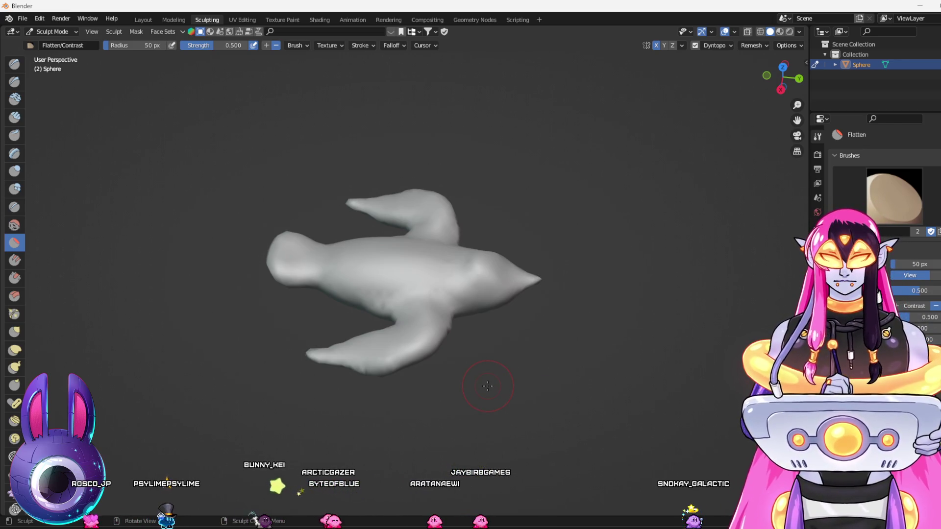
Build up the right wing tip with the Draw brush, check from above, then return to Flatten/Contrast
drag(496, 315, 548, 382)
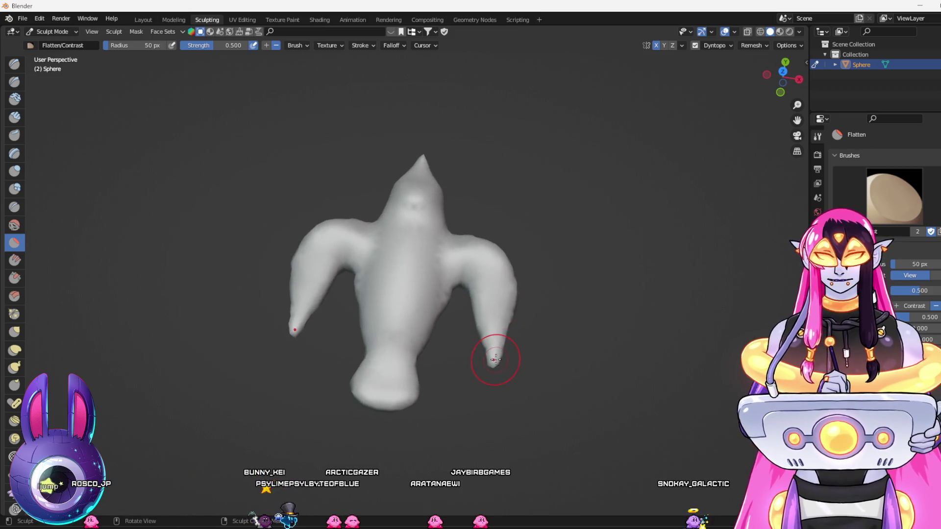
click(18, 71)
mouse_move(490, 343)
mouse_down()
mouse_move(483, 361)
mouse_move(471, 335)
mouse_move(442, 324)
mouse_up()
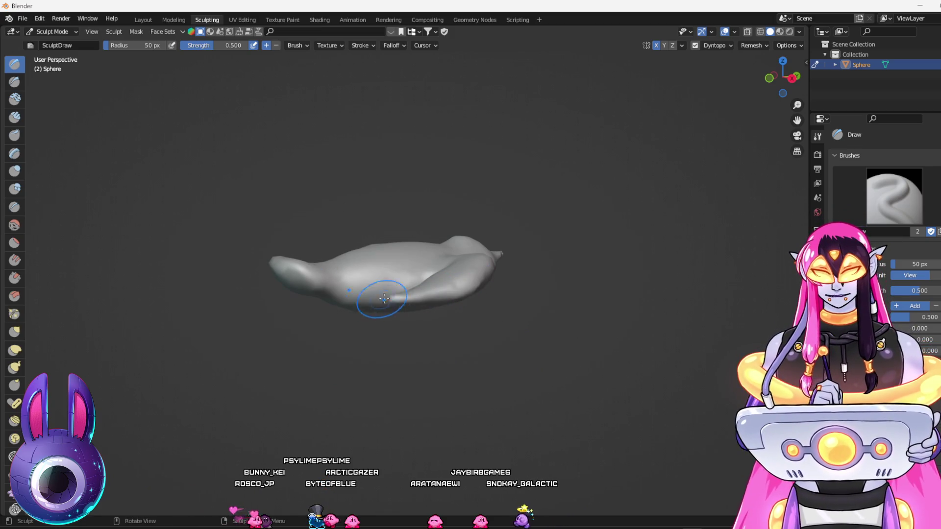
drag(418, 297, 524, 280)
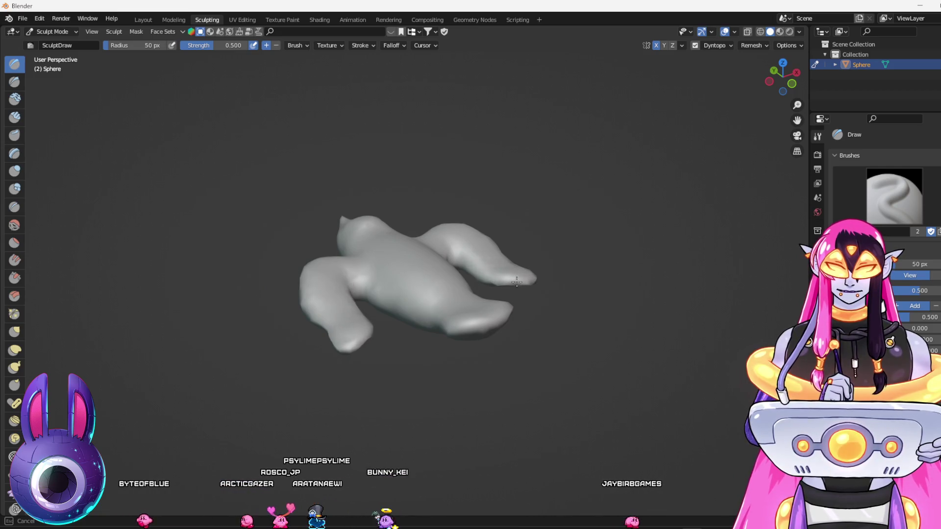
mouse_move(517, 281)
mouse_down()
mouse_move(493, 368)
mouse_move(505, 359)
mouse_up()
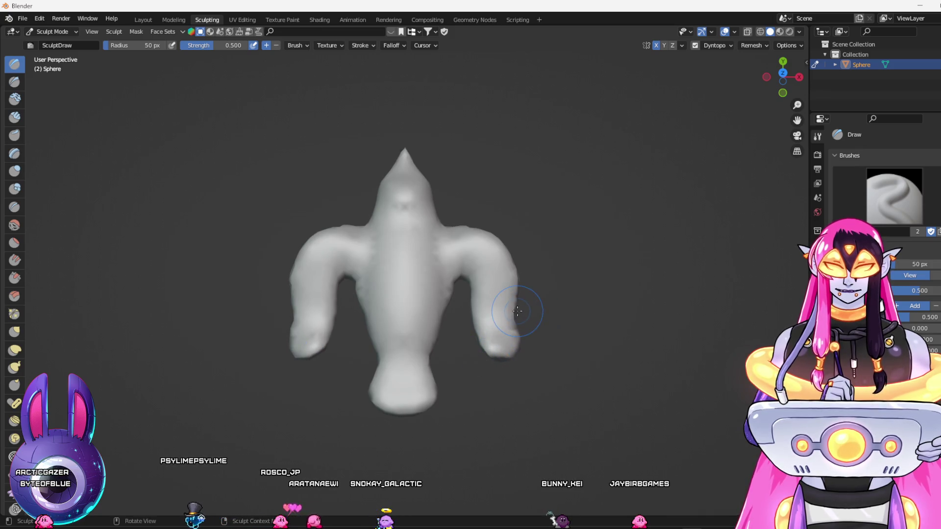
drag(516, 310, 430, 306)
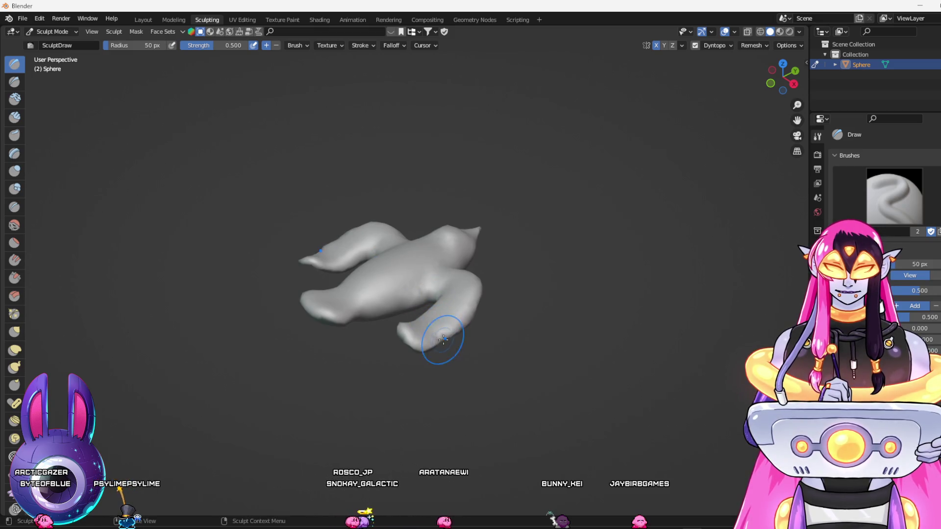
mouse_move(401, 298)
mouse_down()
mouse_move(605, 444)
mouse_move(490, 358)
mouse_up()
click(16, 245)
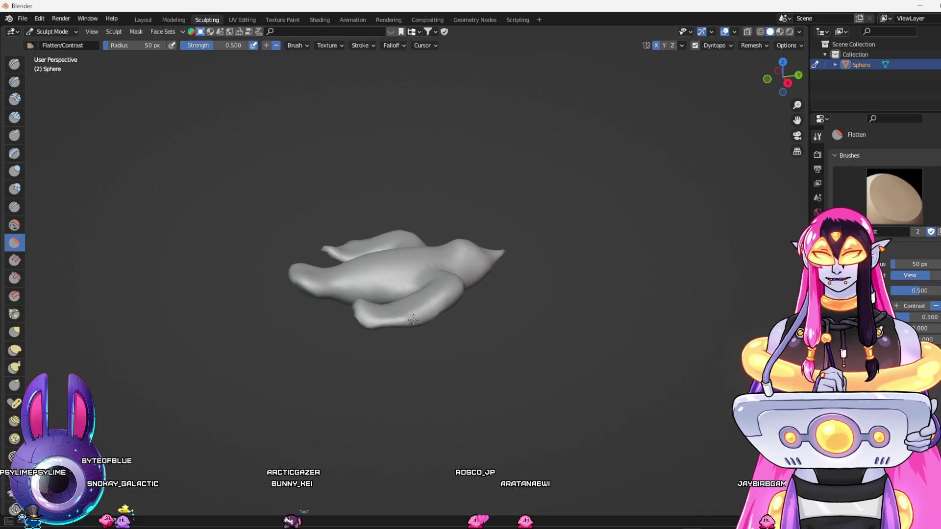
Orbit between side and top views of the sculpt and pick the Smooth brush
mouse_move(354, 356)
mouse_down()
mouse_move(463, 420)
mouse_move(458, 432)
mouse_move(453, 421)
mouse_up()
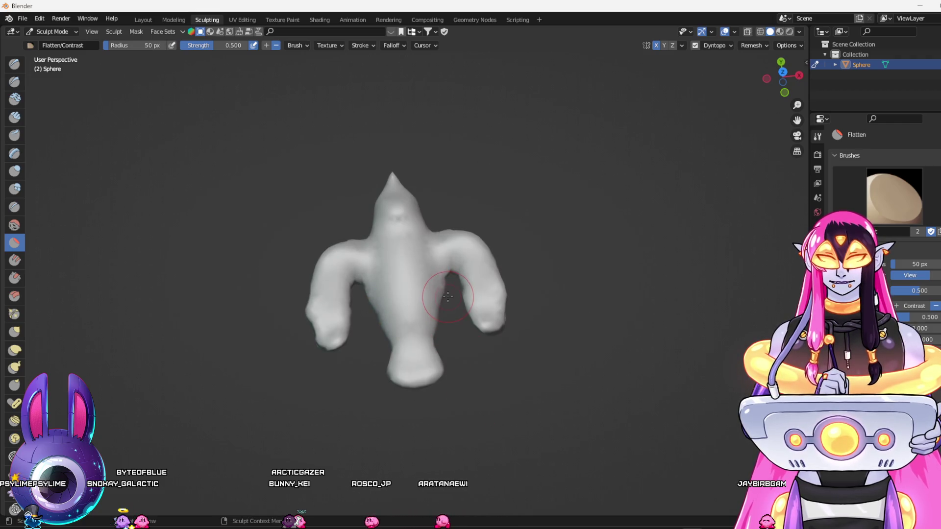
drag(443, 287, 405, 237)
mouse_move(439, 286)
mouse_down()
mouse_move(463, 329)
mouse_move(484, 293)
mouse_up()
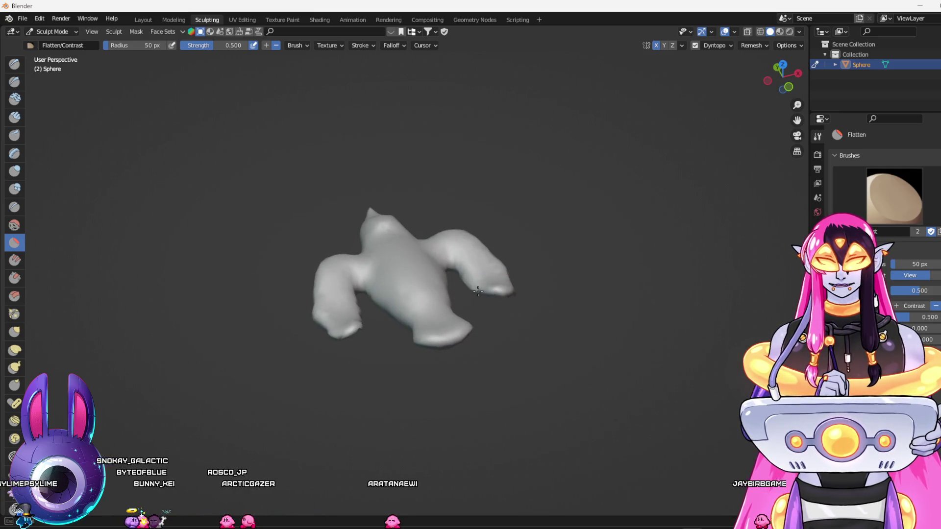
click(13, 226)
Smooth the surface along the left wing, inspect from several angles, then pick Scrape/Peaks
mouse_move(264, 304)
mouse_down()
mouse_move(251, 321)
mouse_move(380, 319)
mouse_move(403, 368)
mouse_up()
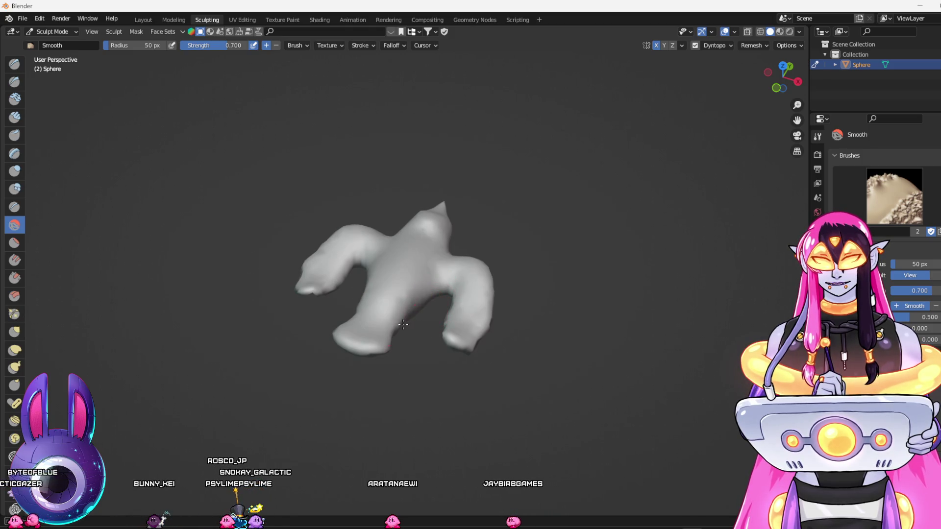
drag(415, 361, 446, 327)
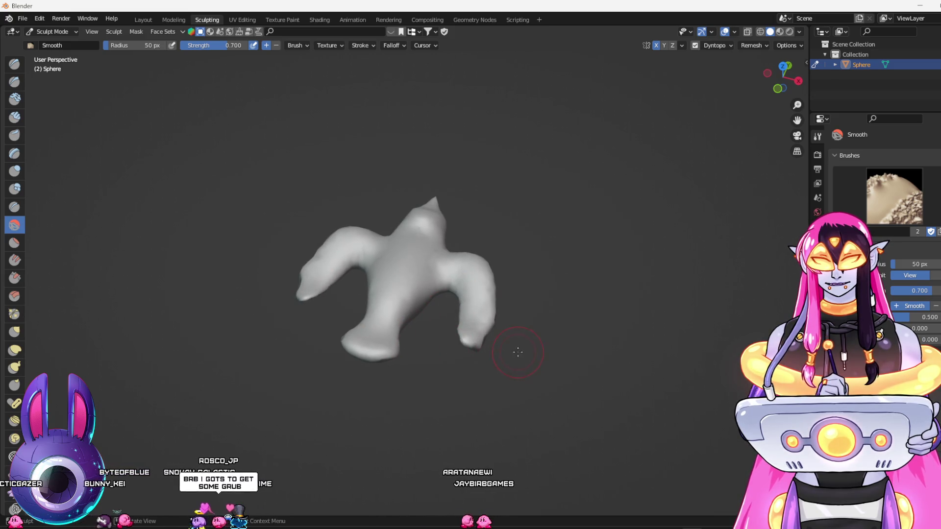
drag(517, 351, 465, 315)
mouse_move(361, 349)
mouse_down()
mouse_move(488, 445)
mouse_move(441, 417)
mouse_up()
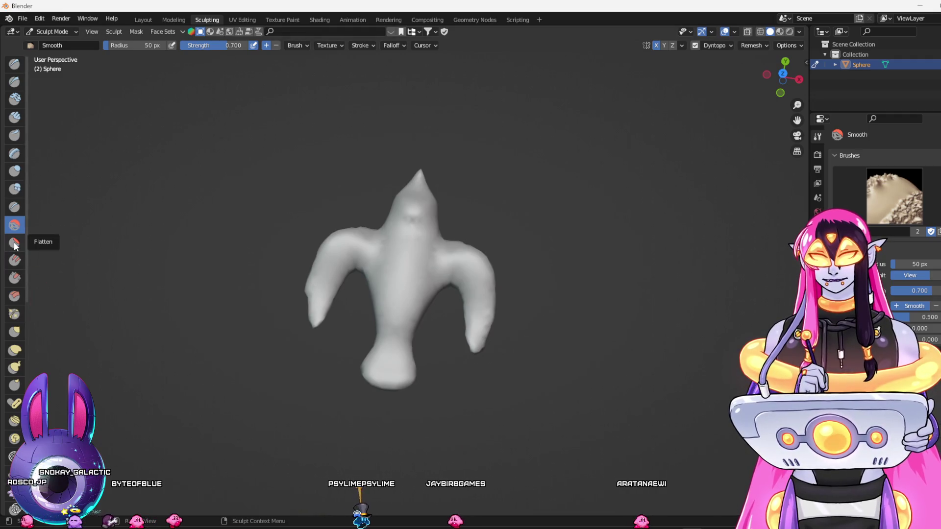
drag(310, 272, 303, 286)
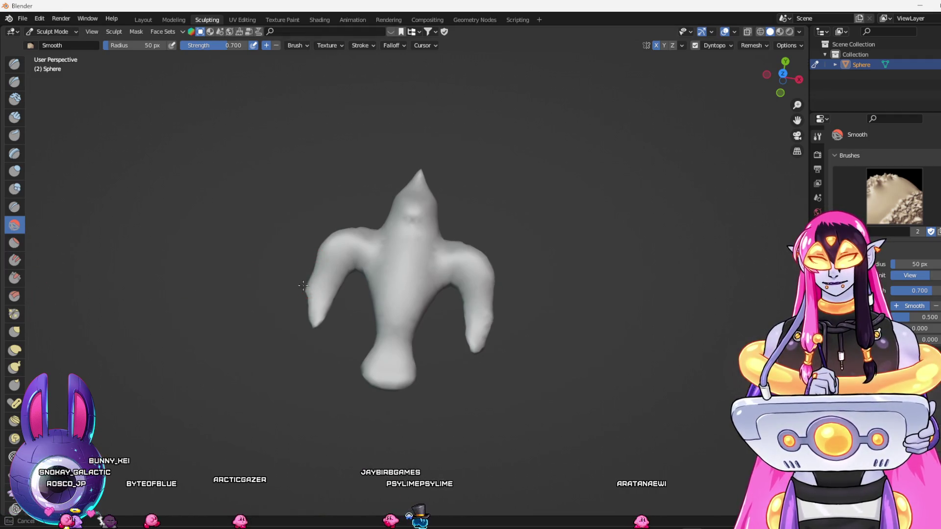
mouse_move(480, 424)
mouse_down()
mouse_move(488, 393)
mouse_move(435, 351)
mouse_move(407, 296)
mouse_move(396, 392)
mouse_move(368, 381)
mouse_move(425, 391)
mouse_up()
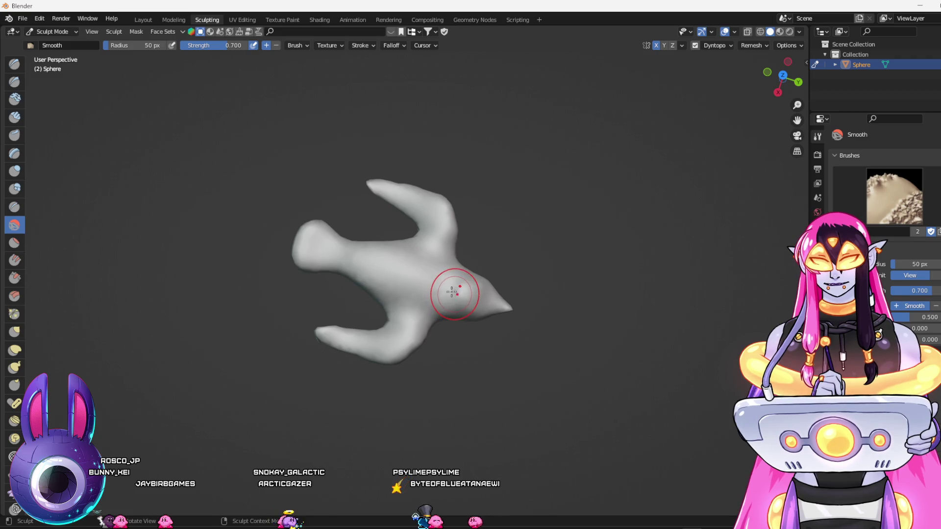
mouse_move(422, 356)
mouse_down()
mouse_move(490, 309)
mouse_move(506, 319)
mouse_up()
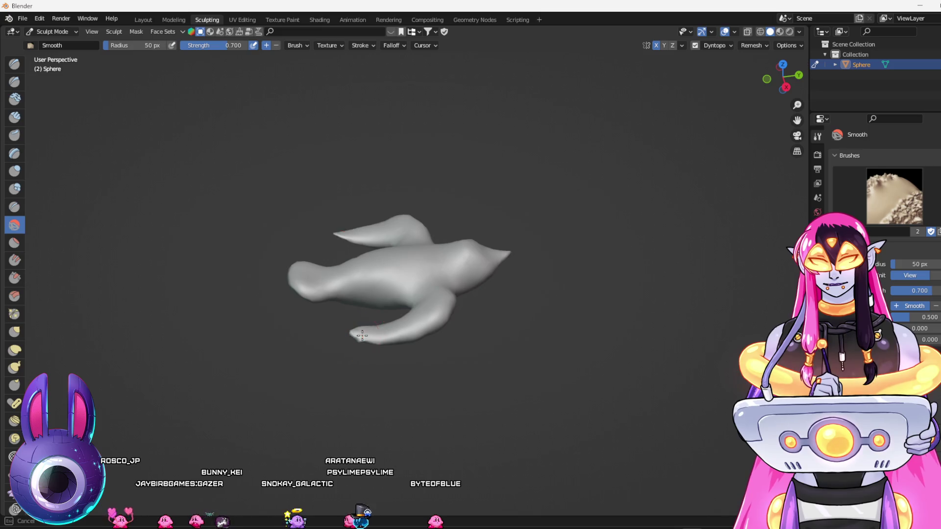
drag(359, 384, 373, 242)
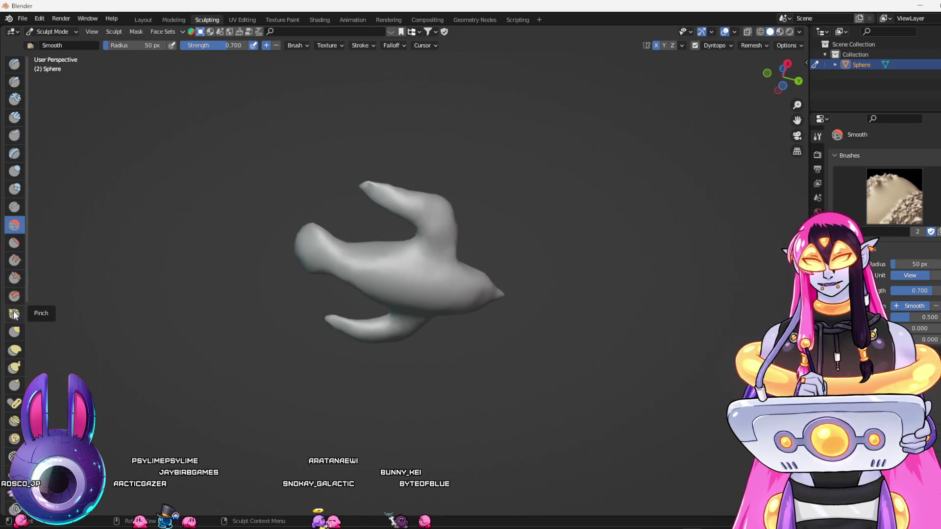
click(14, 280)
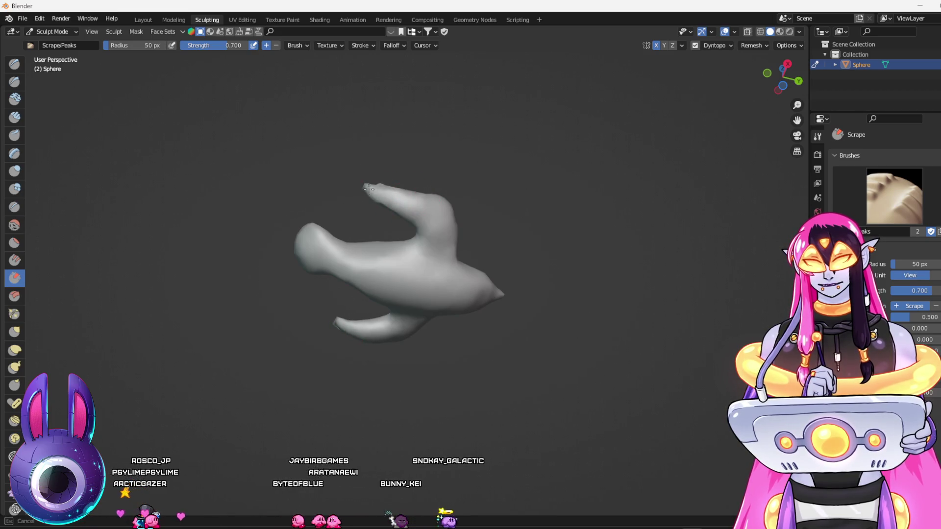
Turn off dynamic topology and voxel-remesh the bird at 0.1 m, then undo it
mouse_move(363, 187)
mouse_down()
mouse_move(483, 293)
mouse_move(493, 333)
mouse_up()
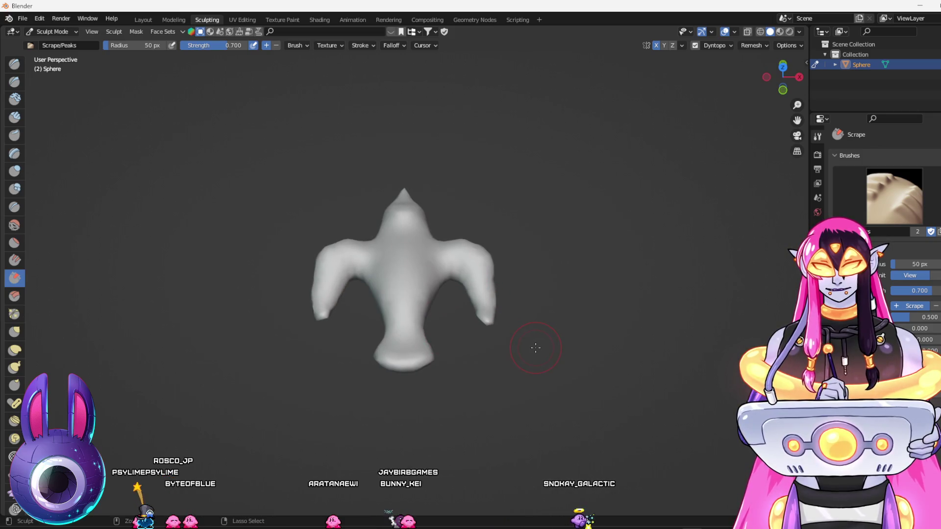
drag(548, 349, 425, 295)
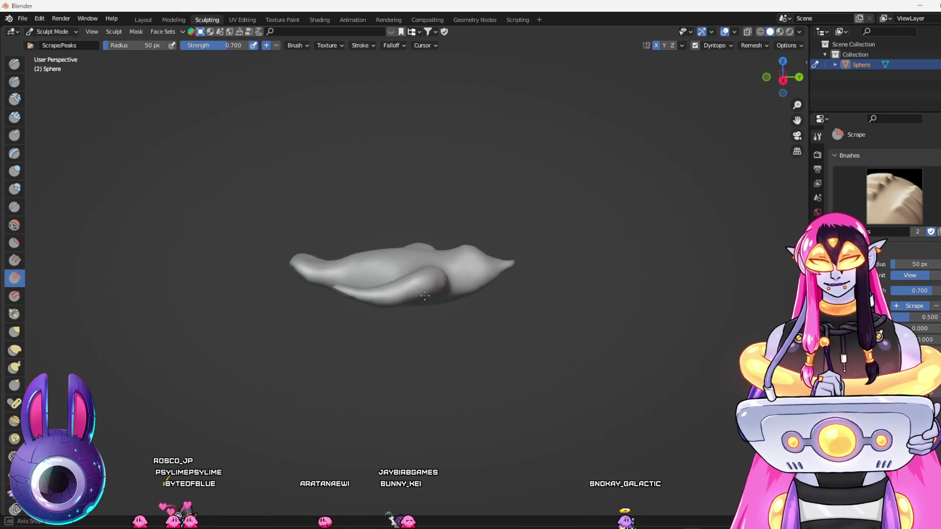
click(695, 45)
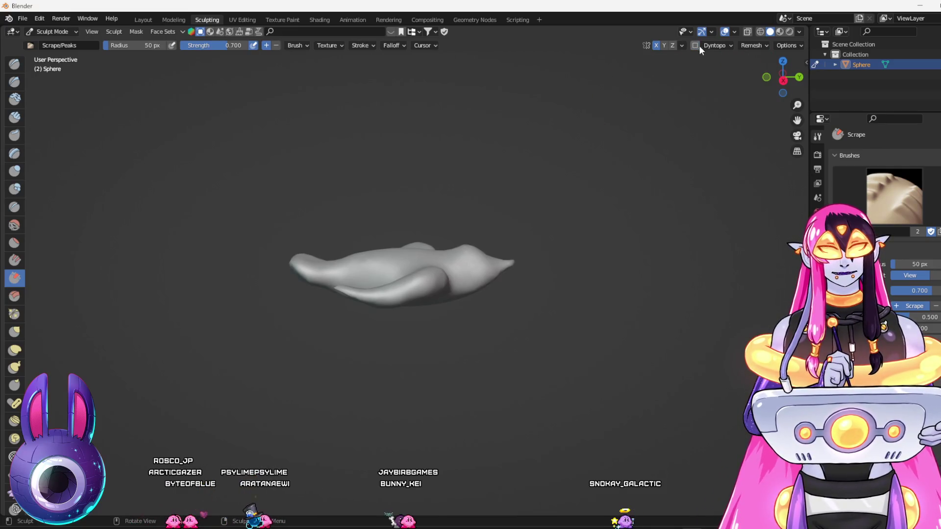
click(752, 45)
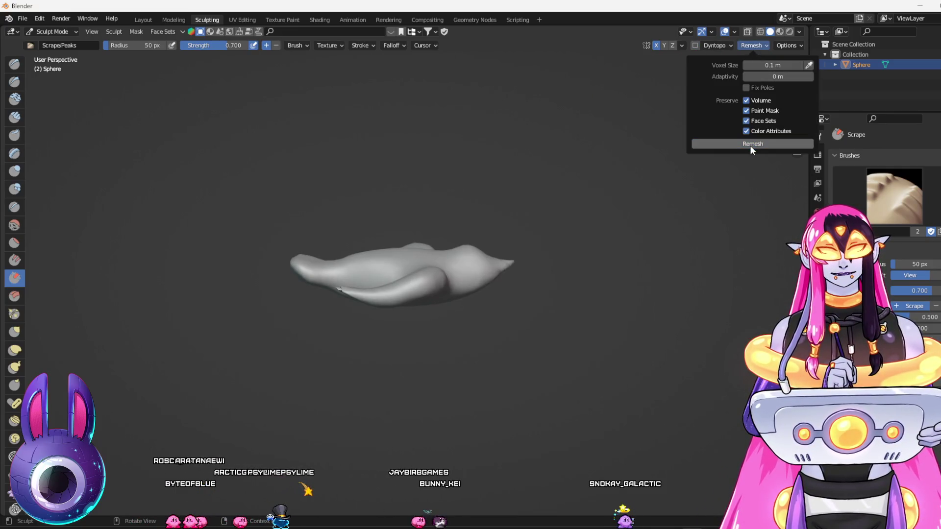
click(753, 145)
mouse_move(657, 252)
mouse_down()
mouse_move(645, 321)
mouse_move(674, 314)
mouse_move(561, 322)
mouse_move(549, 356)
mouse_up()
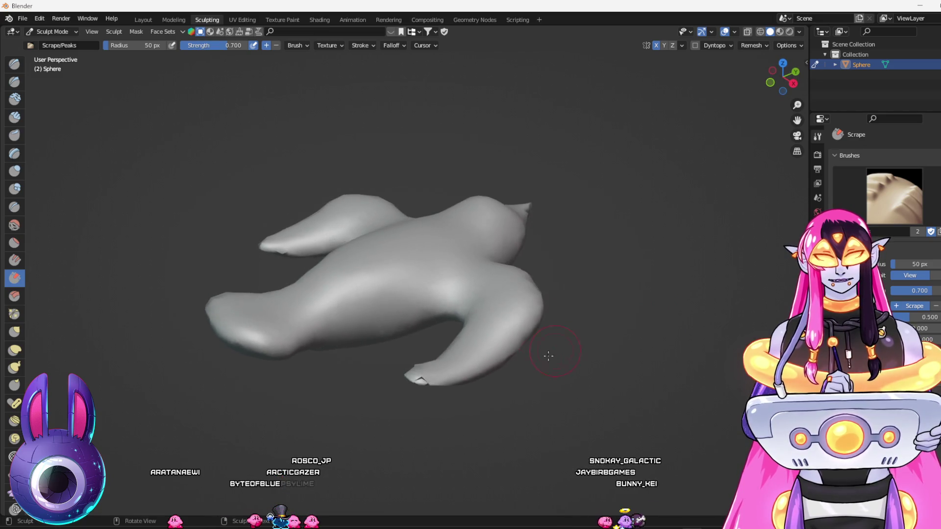
key(ctrl+z)
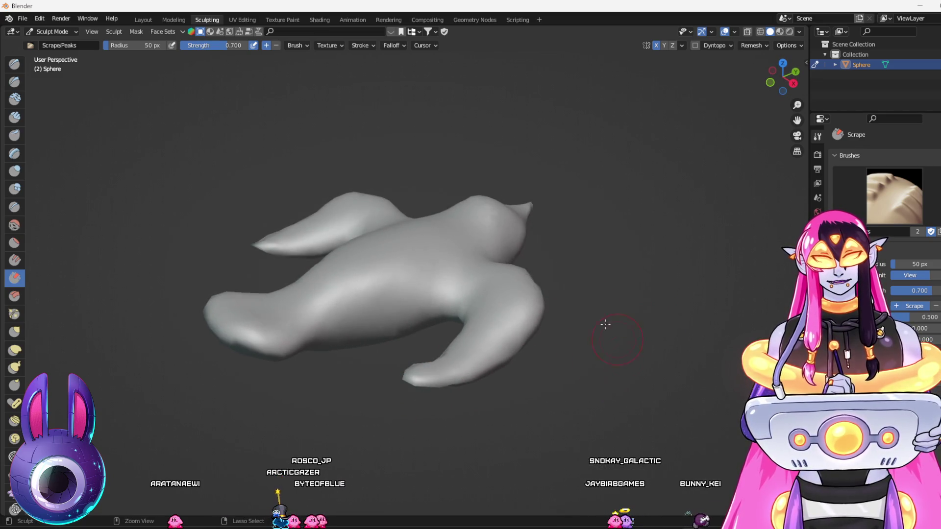
Turn dynamic topology back on and remesh the bird again with Fix Poles enabled
mouse_move(585, 208)
mouse_down()
mouse_move(657, 284)
mouse_move(622, 221)
mouse_move(690, 48)
mouse_up()
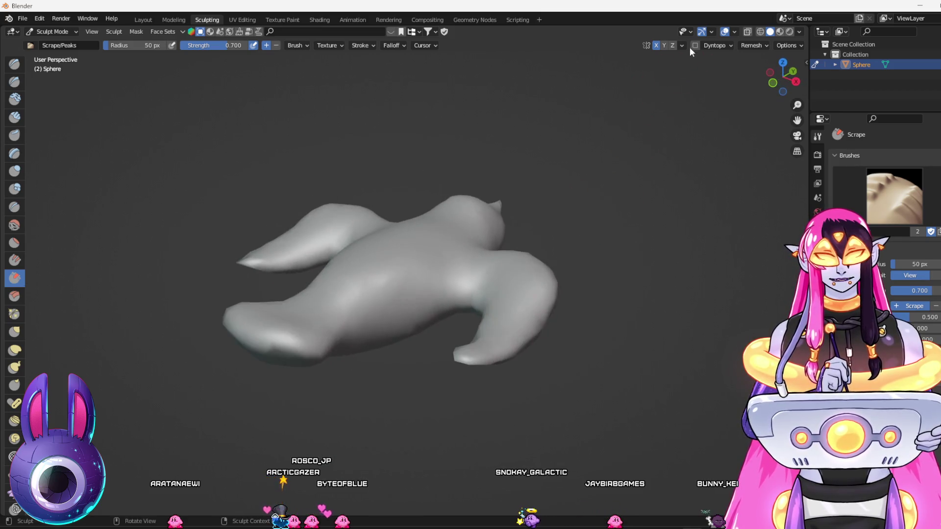
click(695, 45)
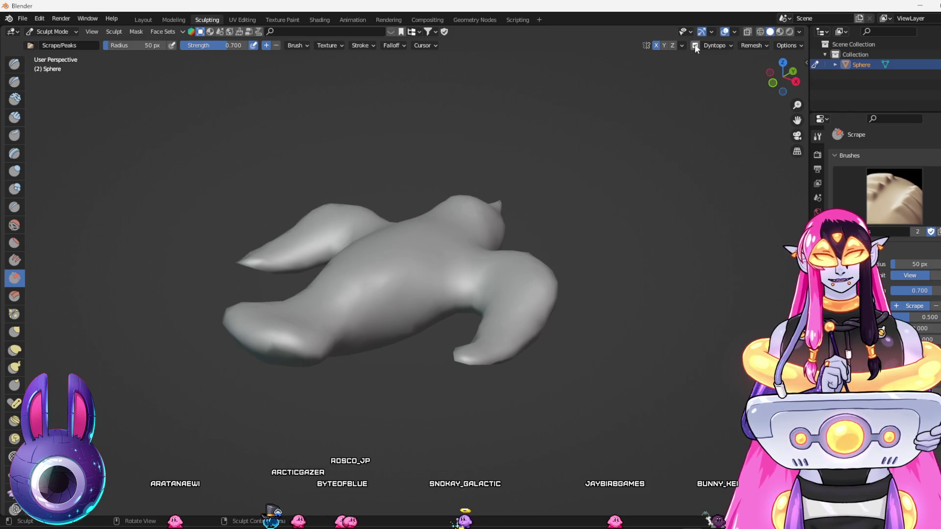
click(740, 46)
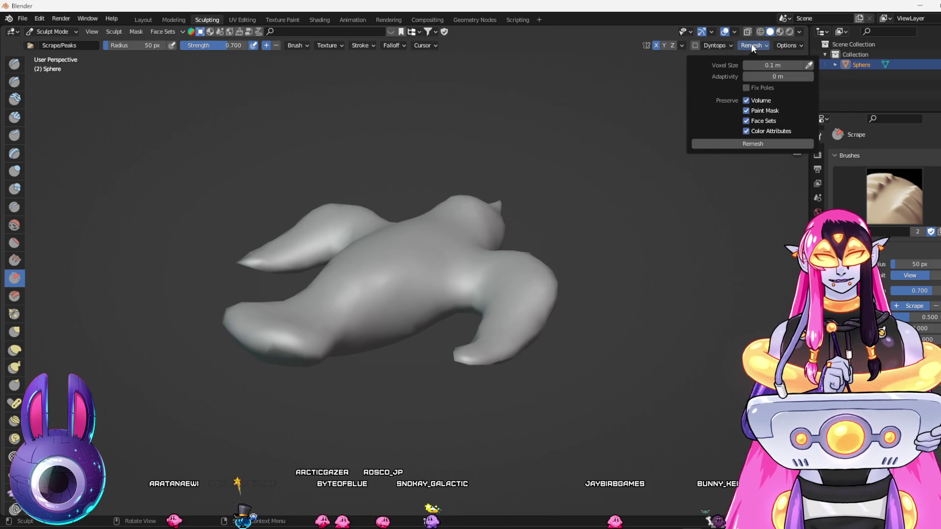
click(747, 87)
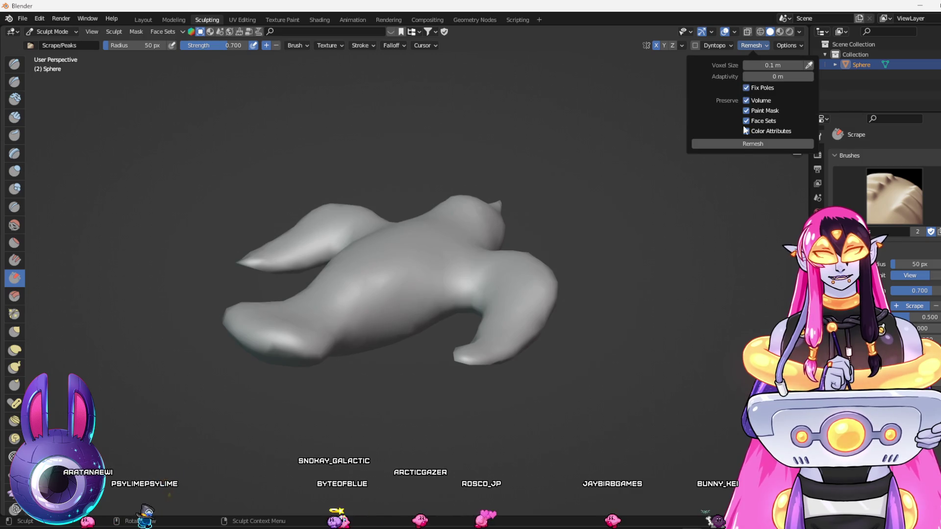
click(738, 144)
mouse_move(783, 76)
mouse_down()
mouse_move(708, 302)
mouse_move(622, 244)
mouse_move(427, 186)
mouse_up()
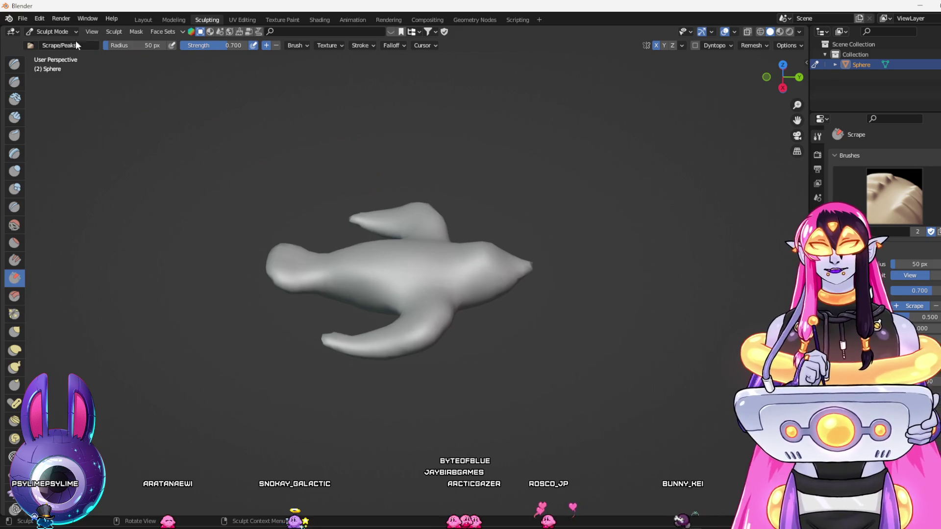
click(167, 21)
Move to the UV Editing workspace and select the whole bird mesh
scroll(372, 271, up, 6)
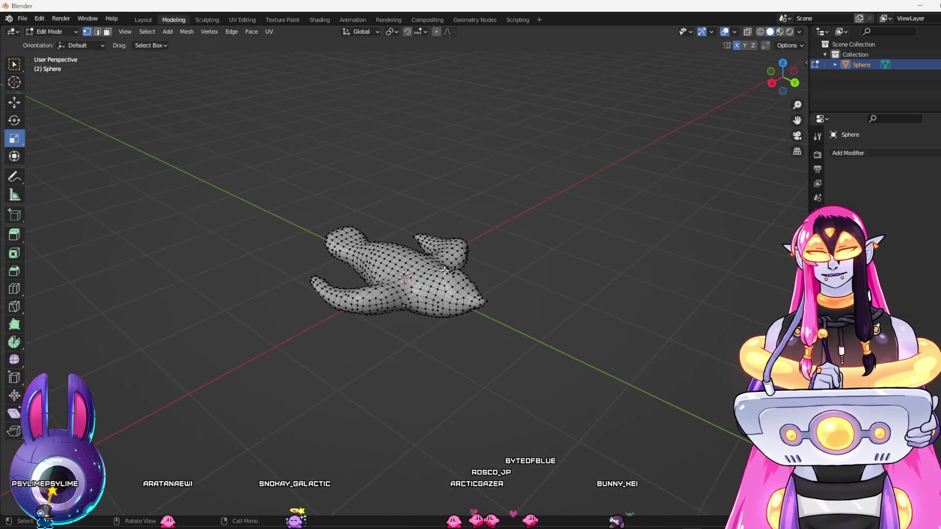
mouse_move(465, 394)
mouse_down()
mouse_move(441, 351)
mouse_move(540, 319)
mouse_move(445, 368)
mouse_move(456, 357)
mouse_move(432, 338)
mouse_up()
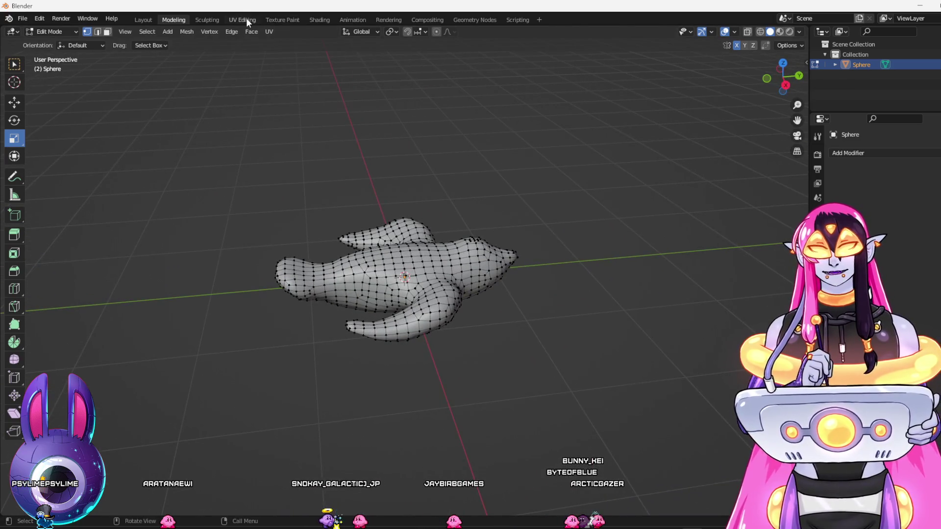
click(247, 20)
key(a)
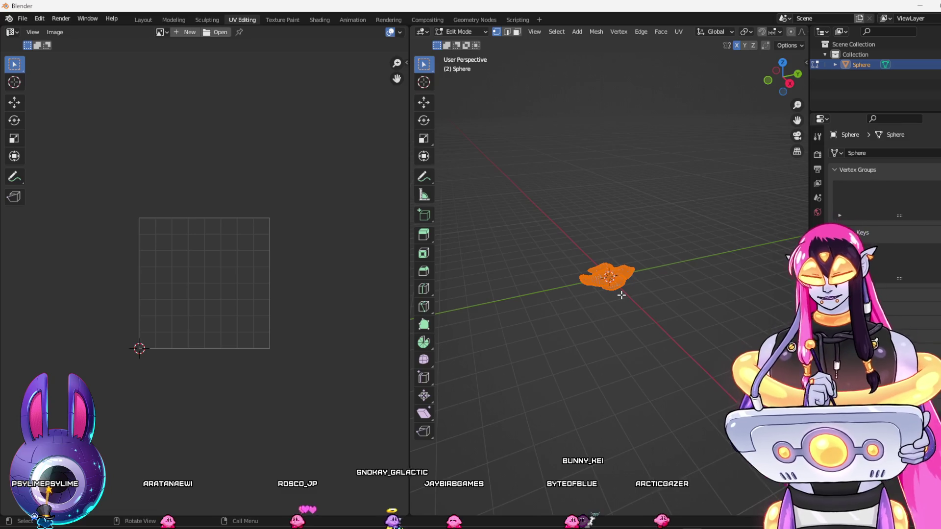
Bring up the vertex context menu, then switch the bird mesh to Object Mode
scroll(647, 319, up, 5)
right_click(557, 271)
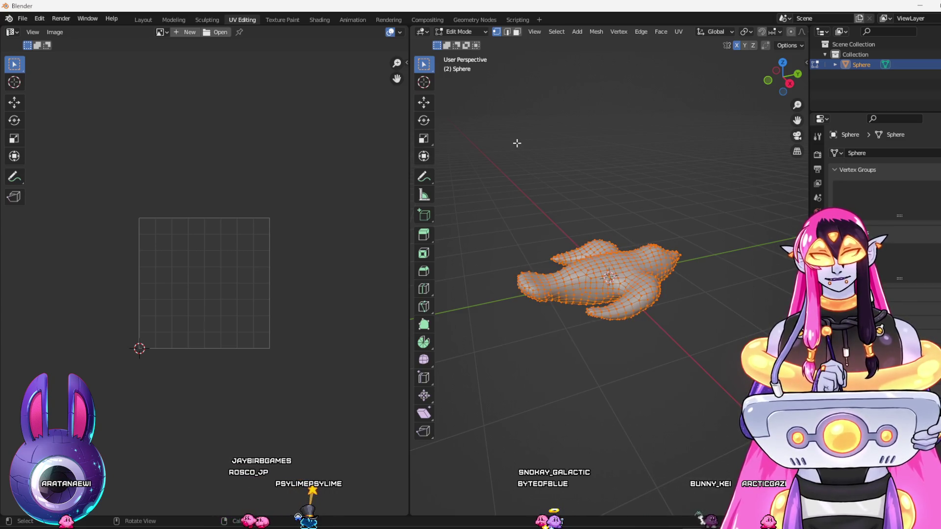
right_click(582, 287)
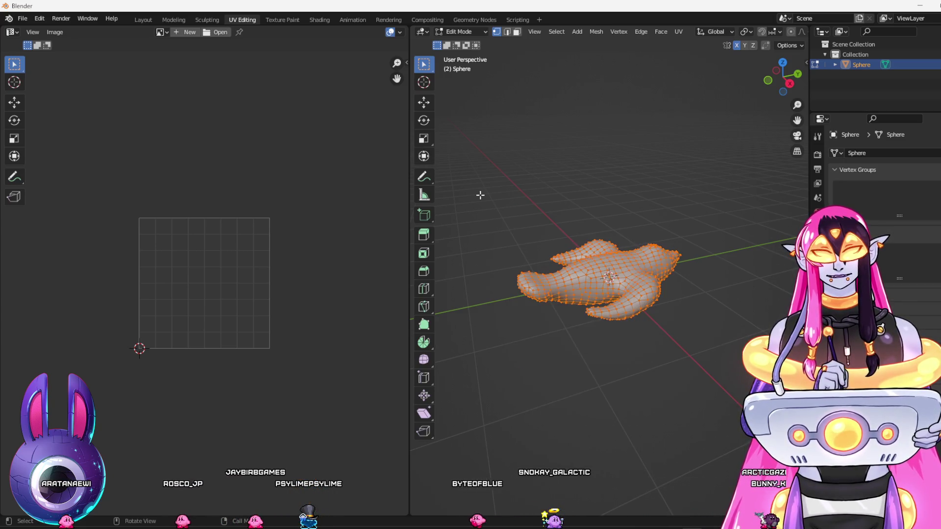
click(459, 31)
click(459, 46)
right_click(614, 238)
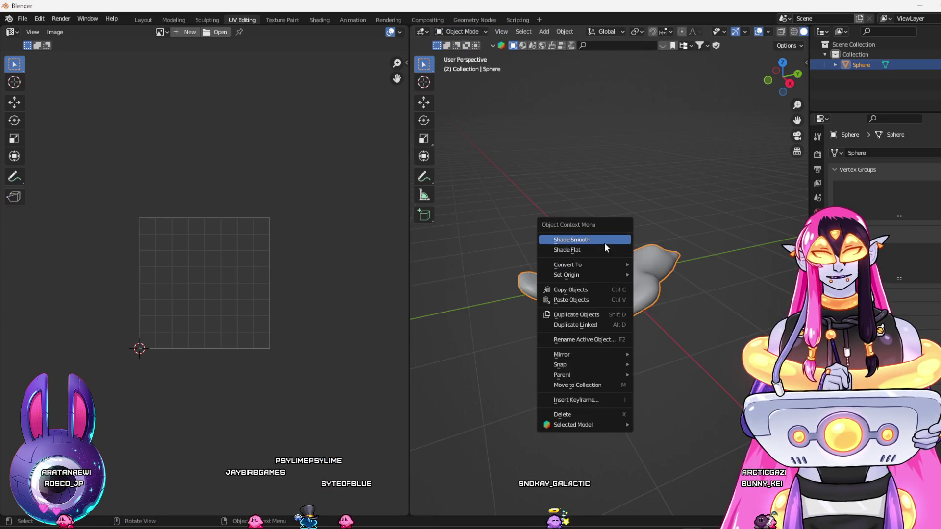
Apply Shade Smooth to the bird mesh from the object context menu
click(605, 240)
right_click(583, 258)
click(577, 263)
right_click(587, 262)
click(579, 260)
Return the bird mesh to Edit Mode and orbit to inspect it
click(458, 31)
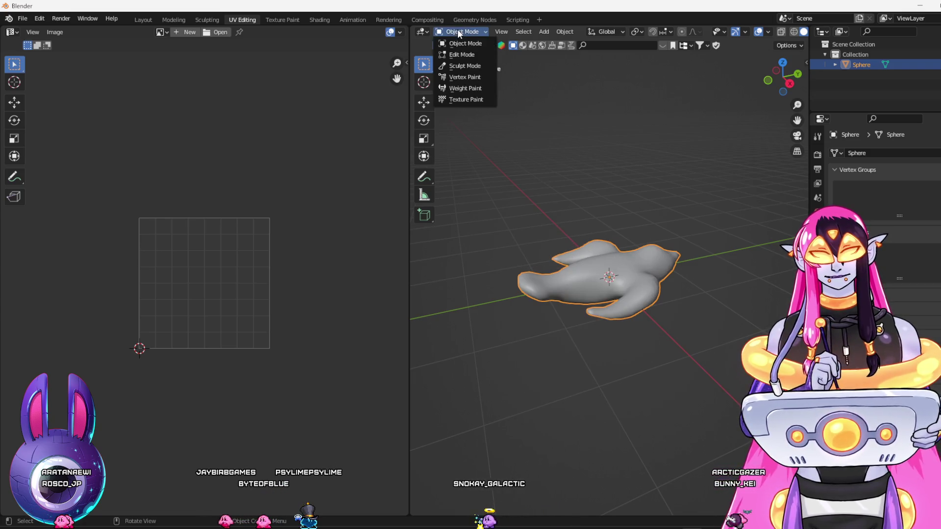
click(460, 57)
right_click(591, 279)
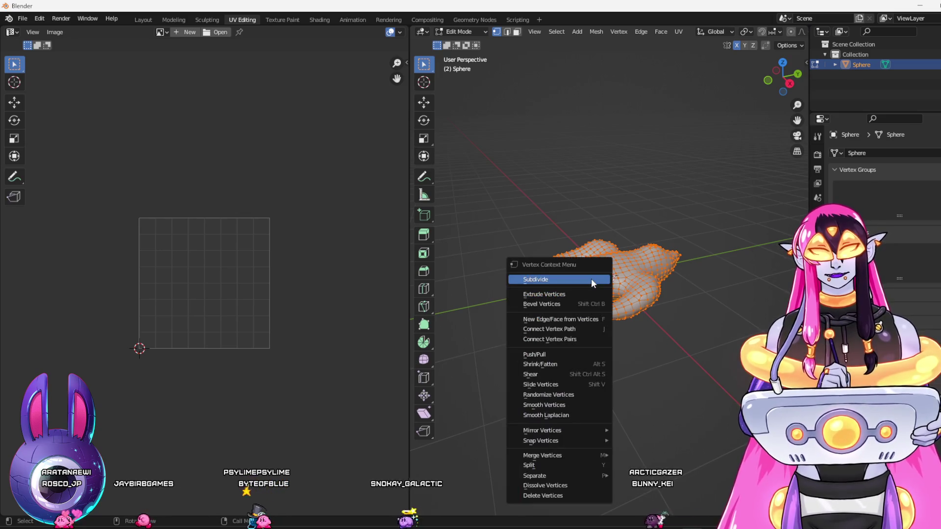
click(479, 284)
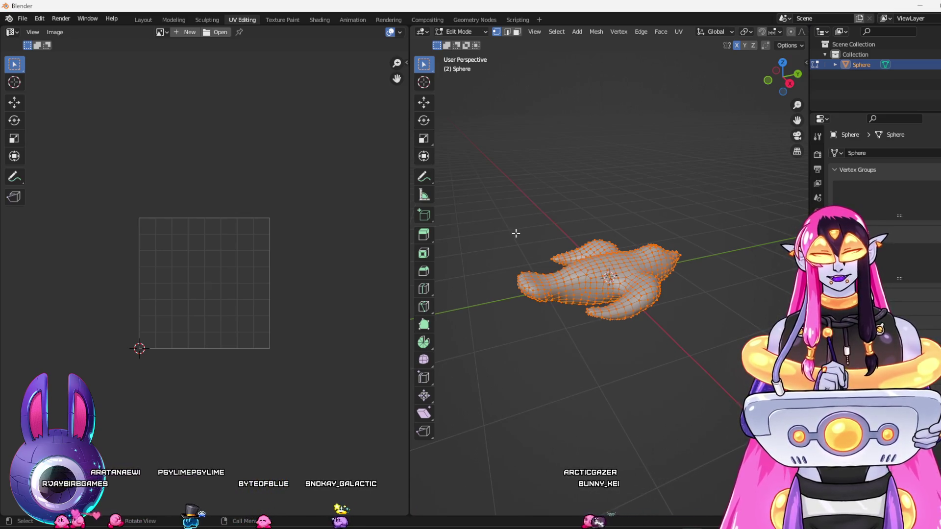
mouse_move(589, 265)
mouse_down()
mouse_move(549, 197)
mouse_move(567, 202)
mouse_up()
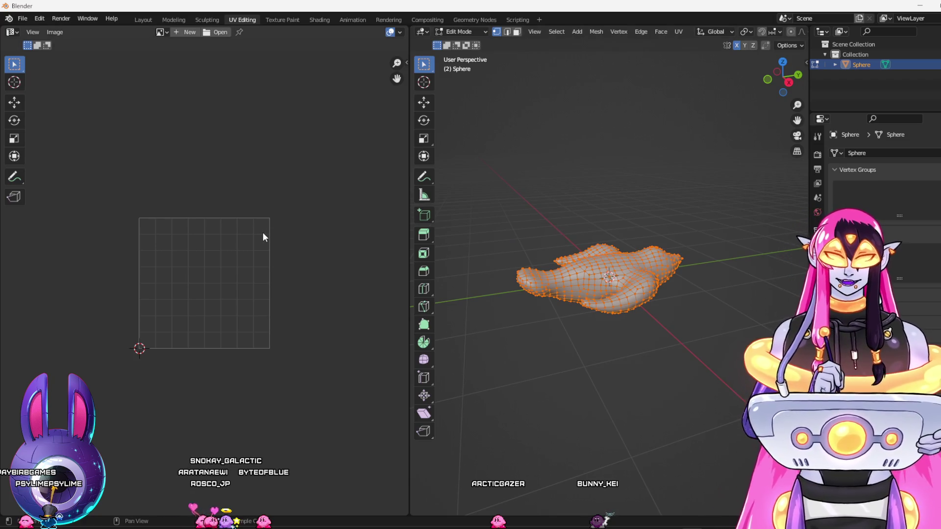
click(408, 63)
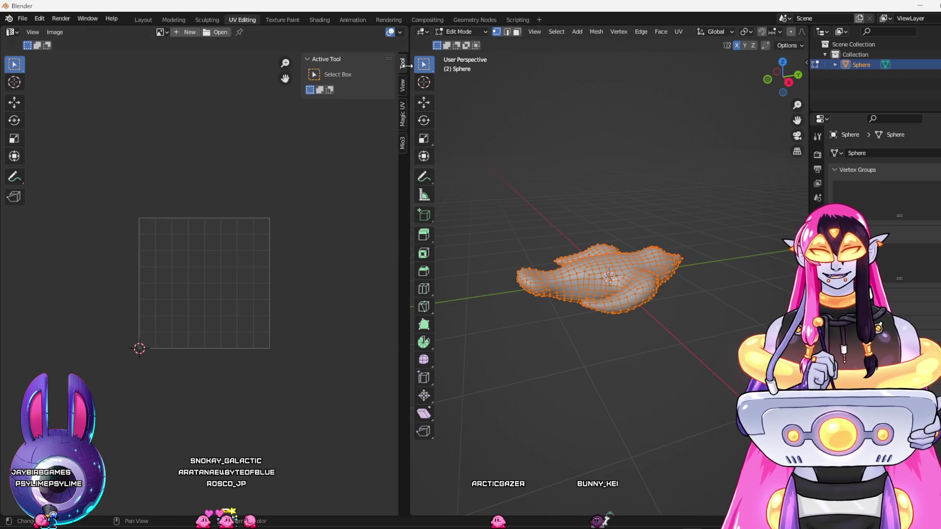
Unwrap the bird's UVs with the Mio3 UV sidebar tools and apply Gridify to the island
click(403, 144)
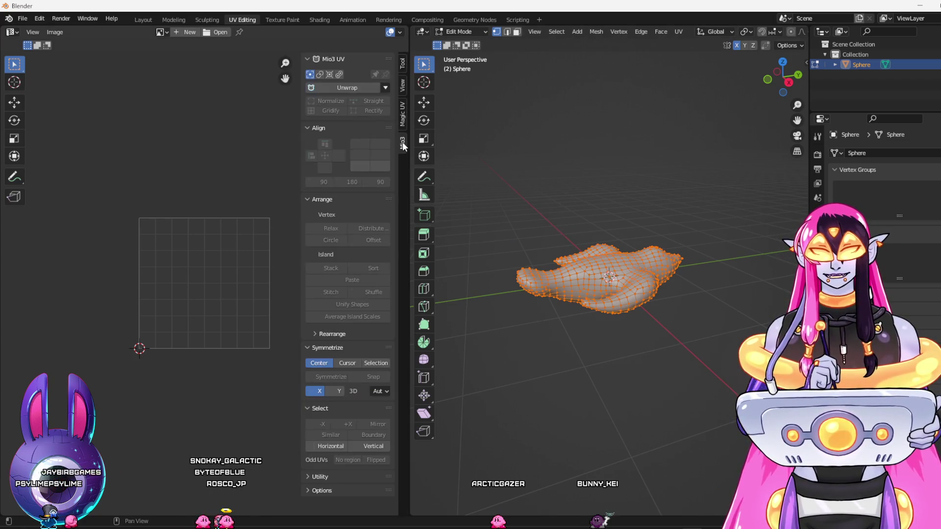
click(354, 86)
scroll(252, 283, up, 1)
scroll(250, 279, up, 3)
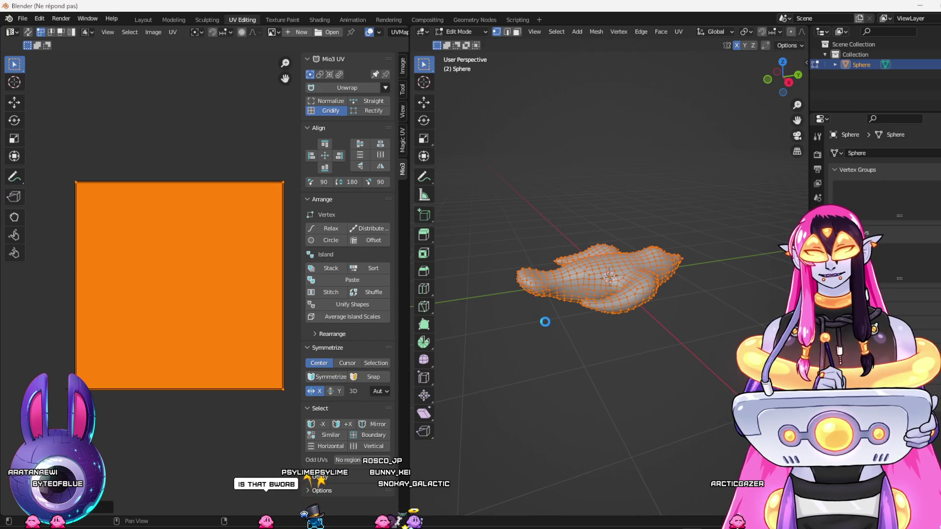
key(ctrl+z)
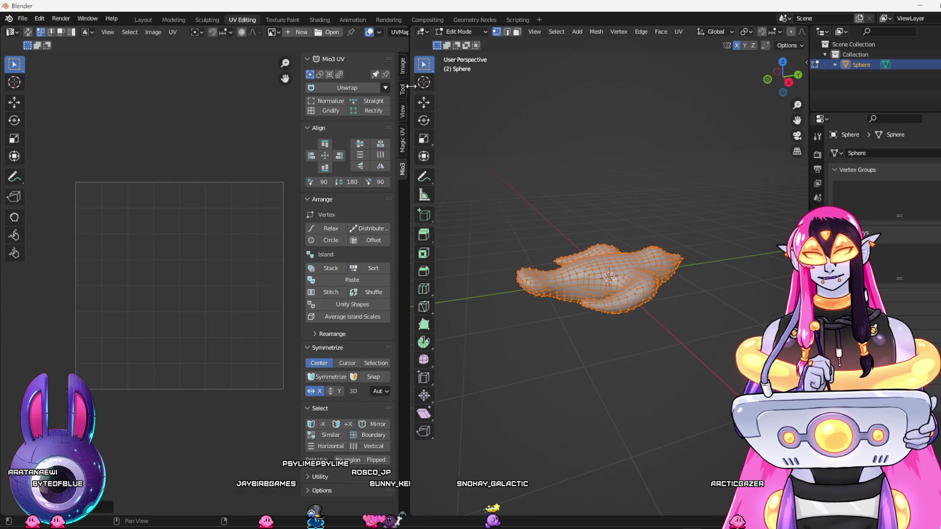
click(331, 101)
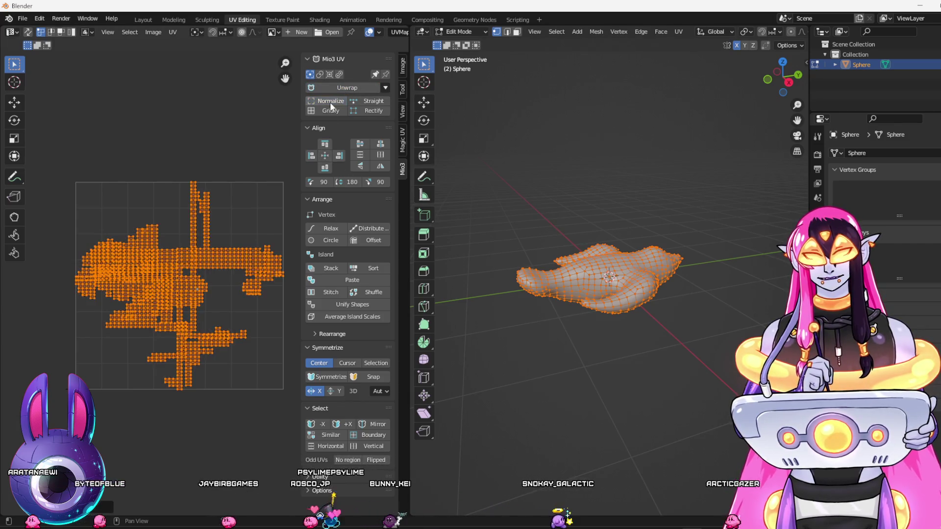
click(330, 112)
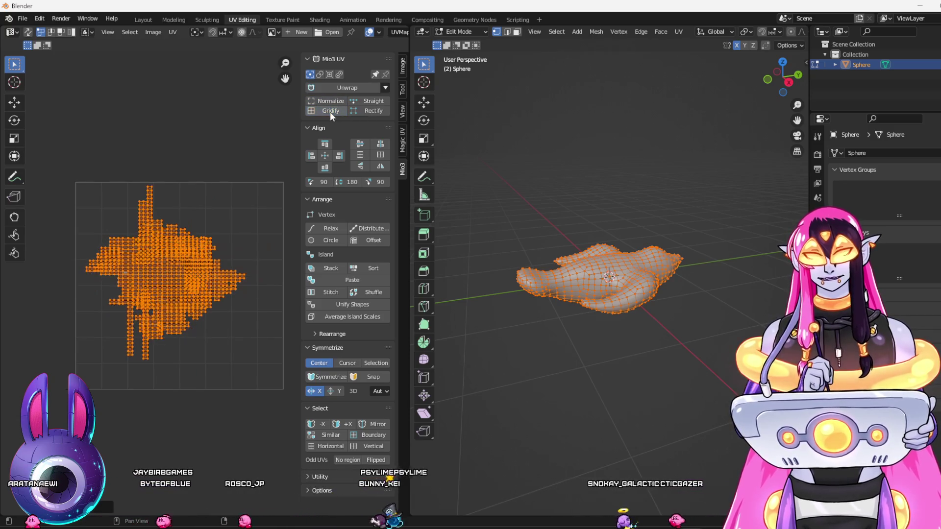
click(370, 101)
click(370, 101)
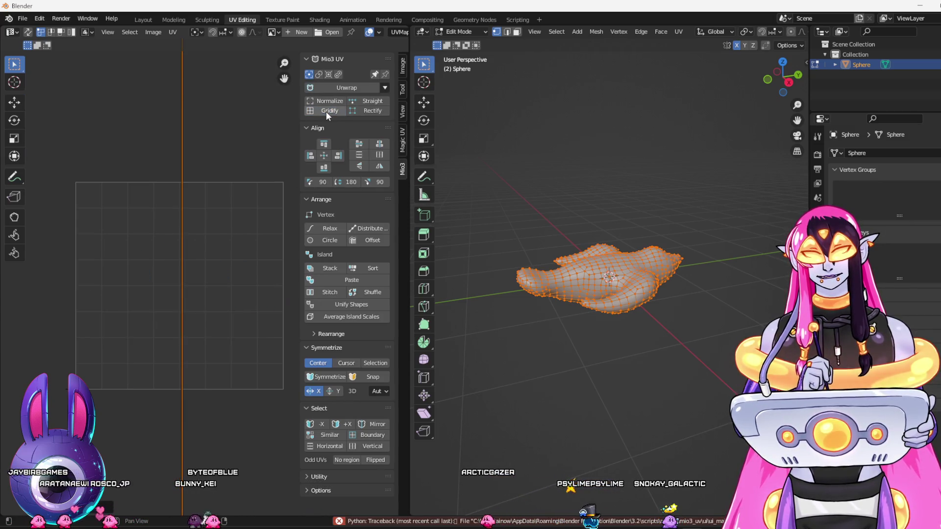
click(330, 104)
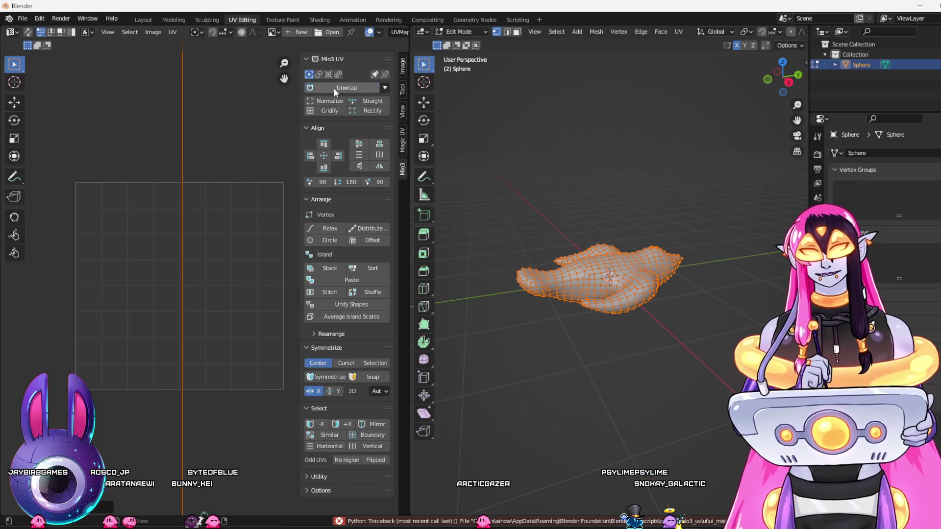
click(334, 87)
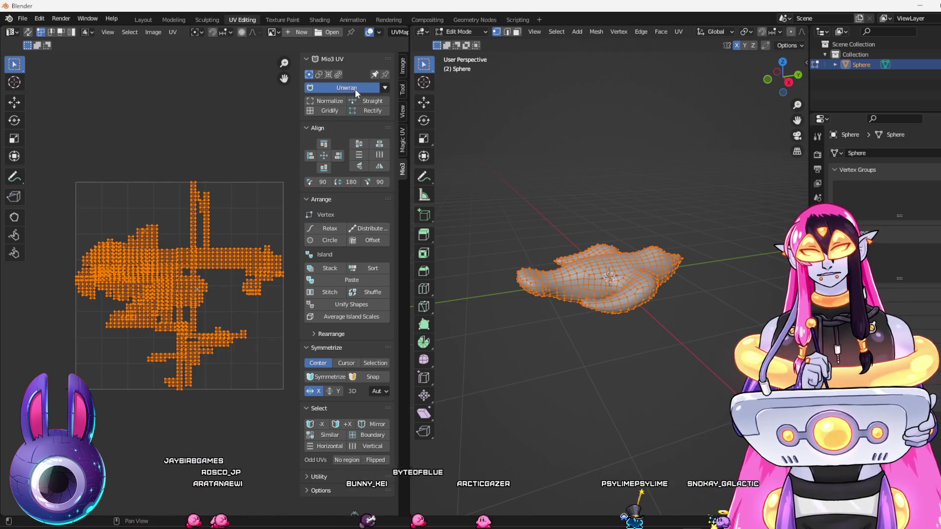
click(387, 86)
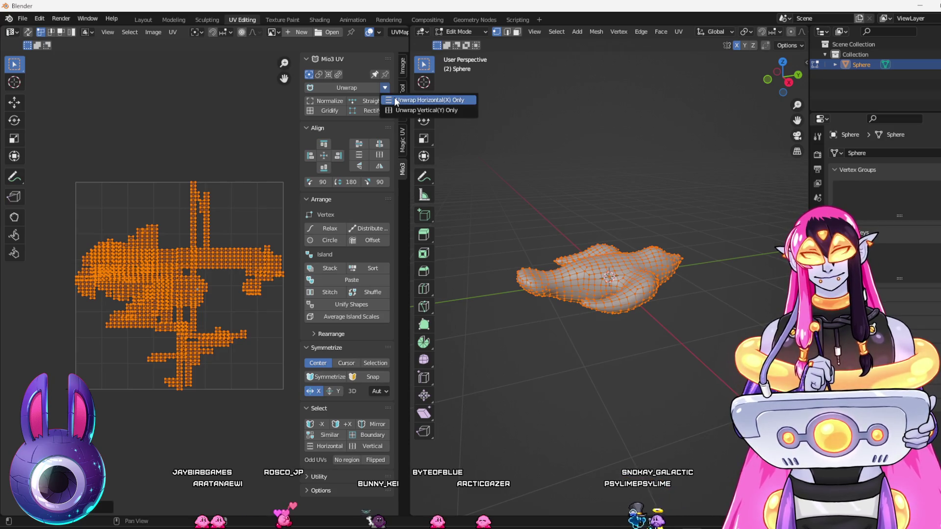
click(395, 97)
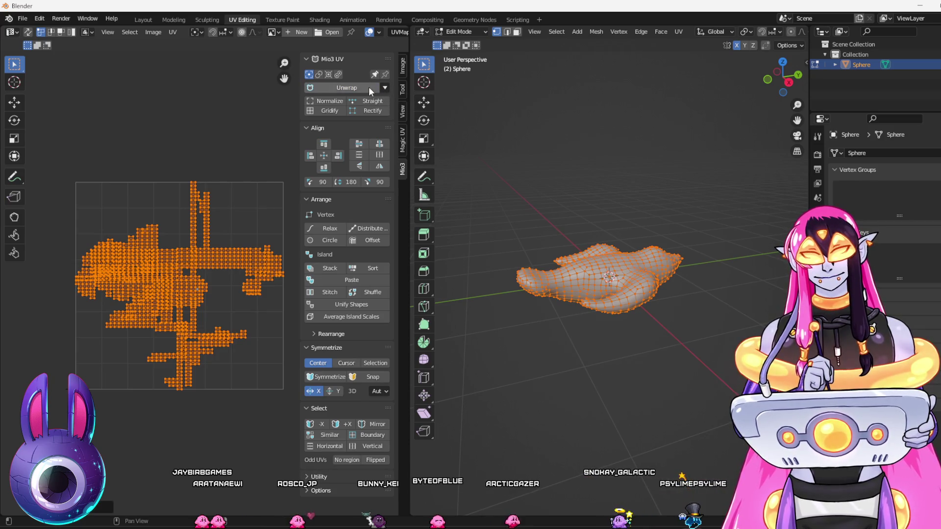
Subdivide the bird mesh from the vertex context menu and orbit to inspect the result
right_click(593, 263)
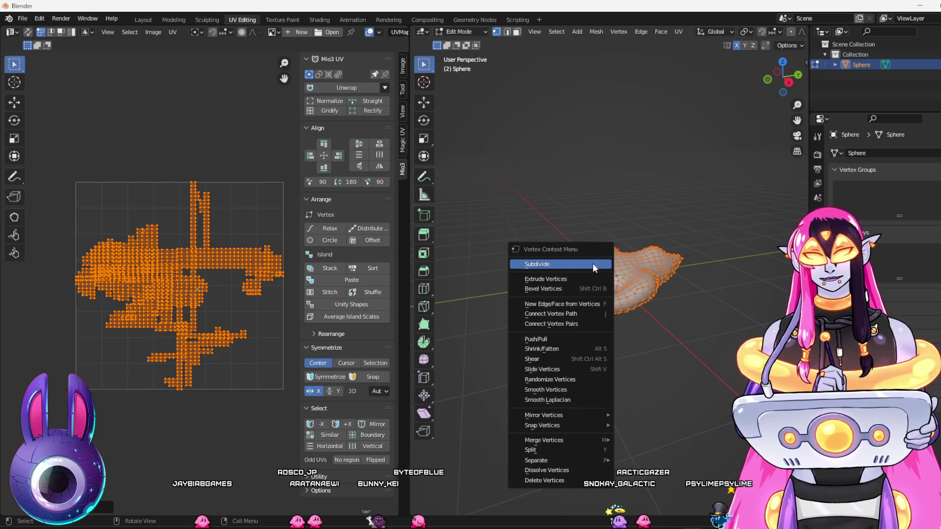
click(592, 263)
mouse_move(739, 313)
mouse_down()
mouse_move(652, 302)
mouse_move(660, 335)
mouse_up()
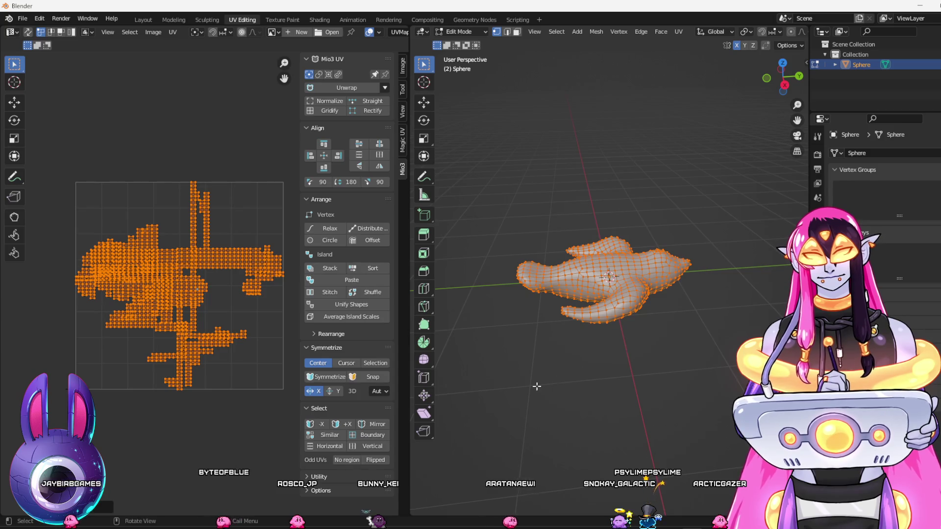
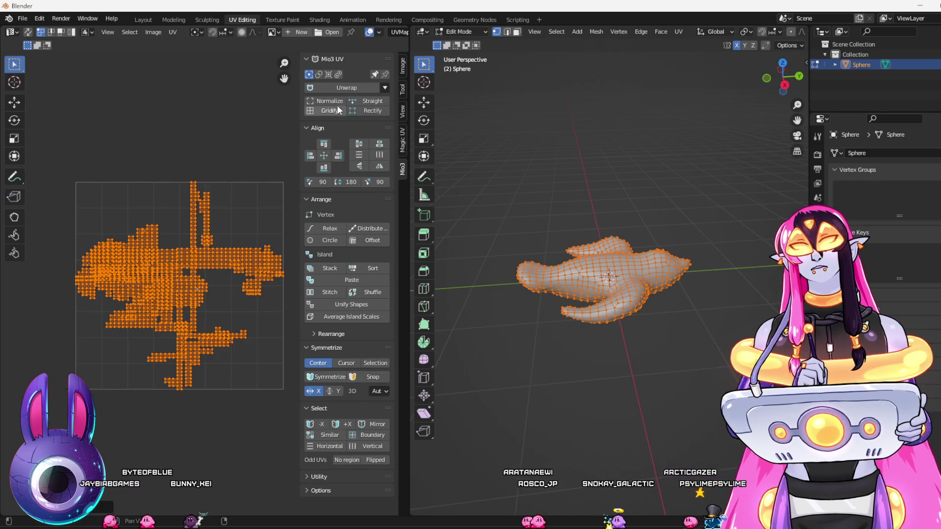
Re-unwrap the UVs with Mio3 UV Unwrap, then Normalize and Gridify them to fill the square
click(340, 88)
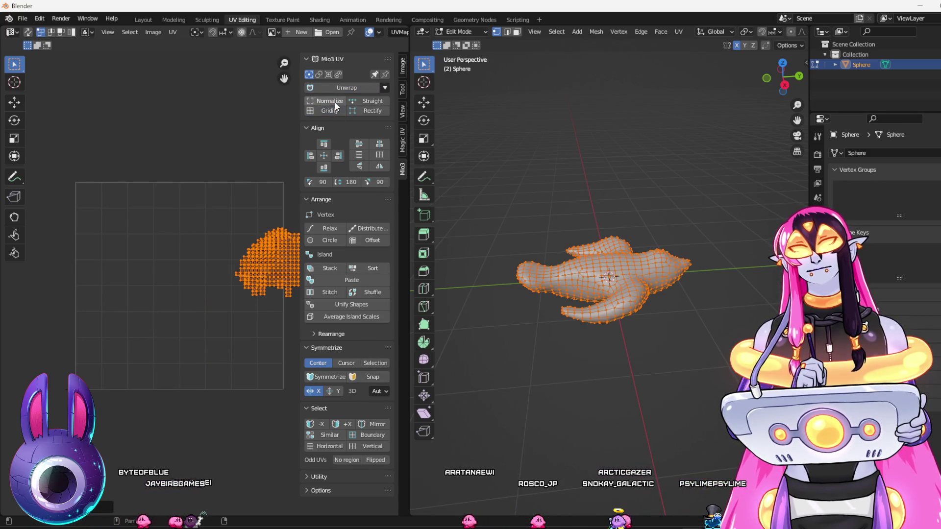
click(334, 101)
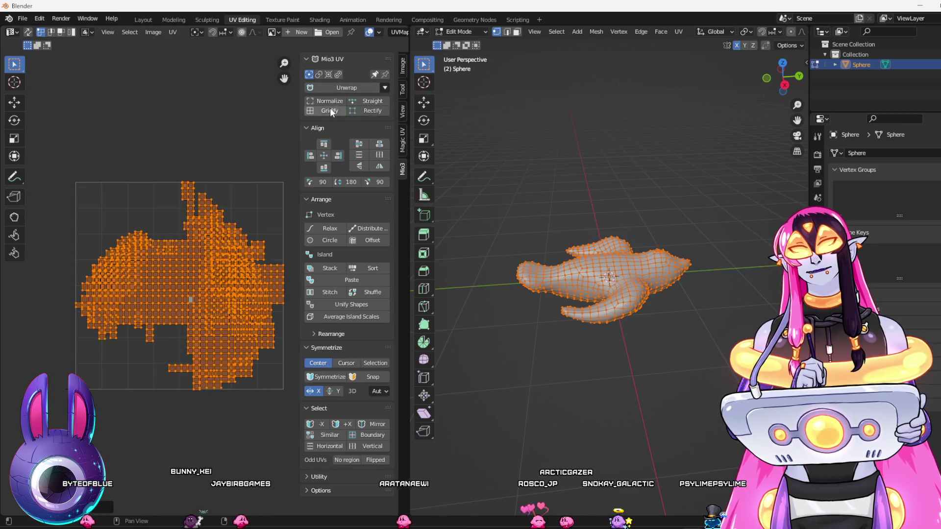
click(331, 109)
click(333, 104)
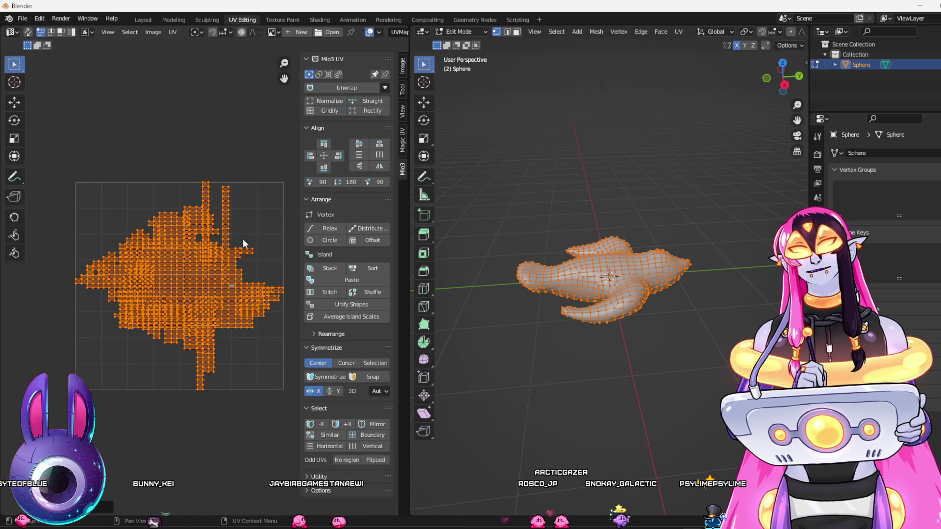
scroll(242, 239, up, 1)
scroll(219, 254, up, 4)
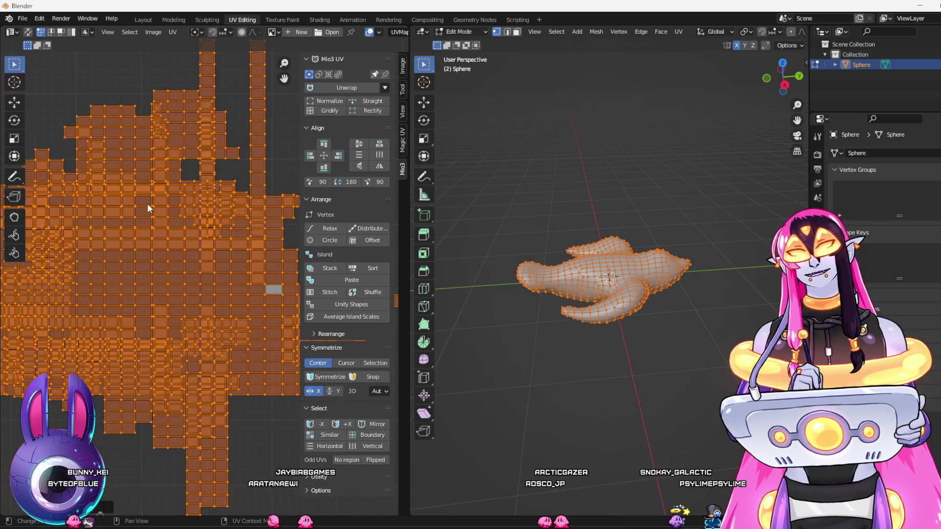
Box-select the mesh's right and left ends to check their UV islands, then deselect everything
click(629, 208)
drag(629, 208, 722, 339)
scroll(235, 308, down, 3)
drag(497, 212, 574, 344)
drag(611, 212, 715, 320)
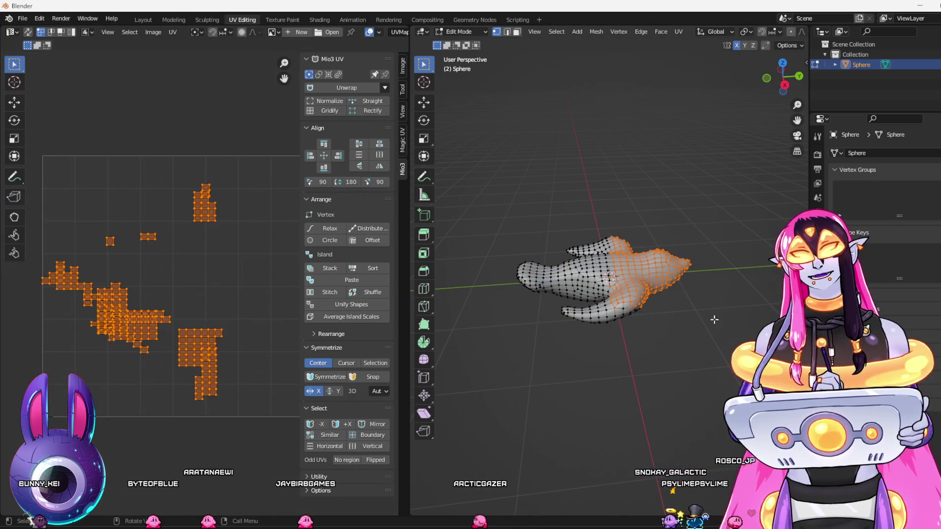
click(703, 332)
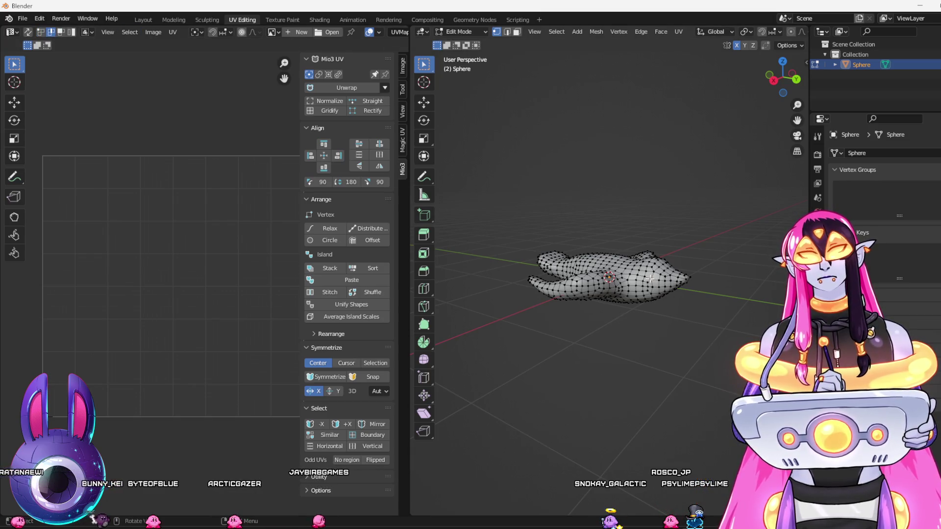
In edge select mode, select a shortest edge path, then an edge ring around the body
right_click(554, 175)
mouse_move(624, 180)
mouse_down()
mouse_move(608, 175)
mouse_move(629, 184)
mouse_up()
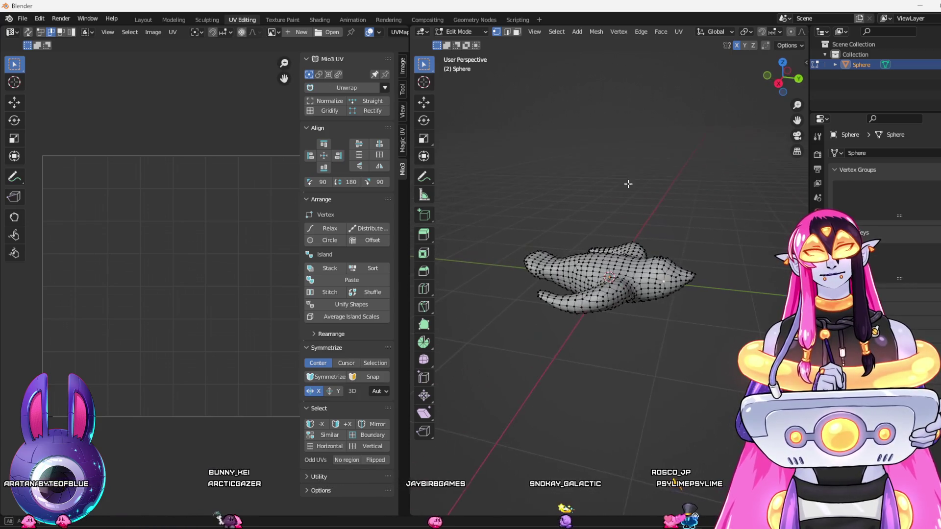
key(2)
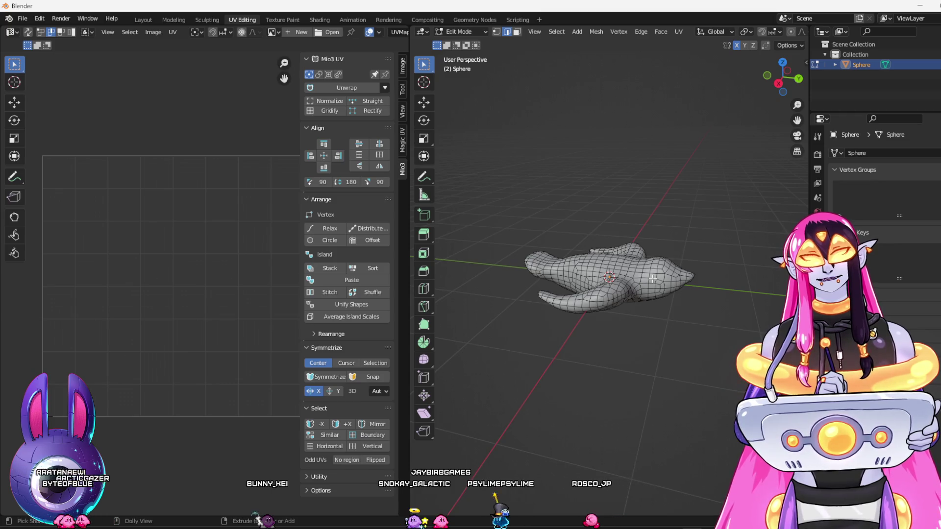
ctrl+click(650, 277)
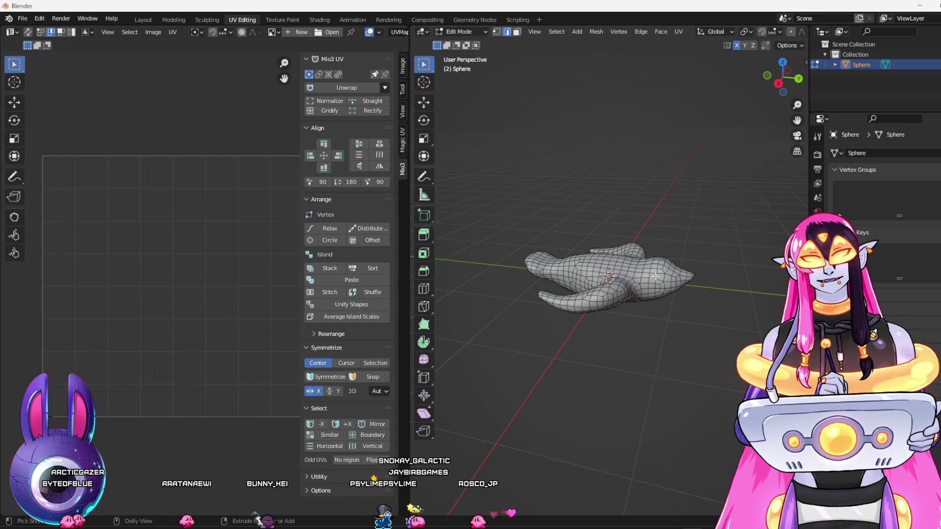
scroll(700, 294, up, 5)
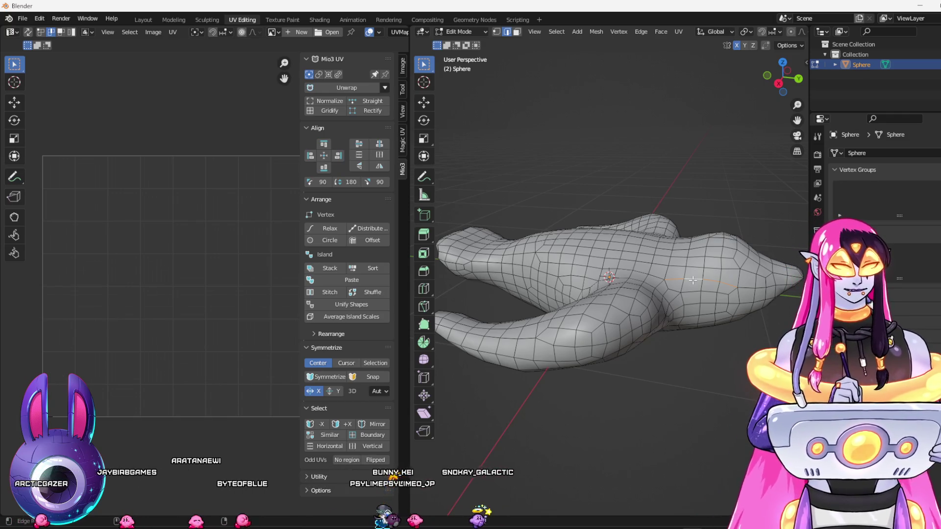
ctrl+alt+click(693, 280)
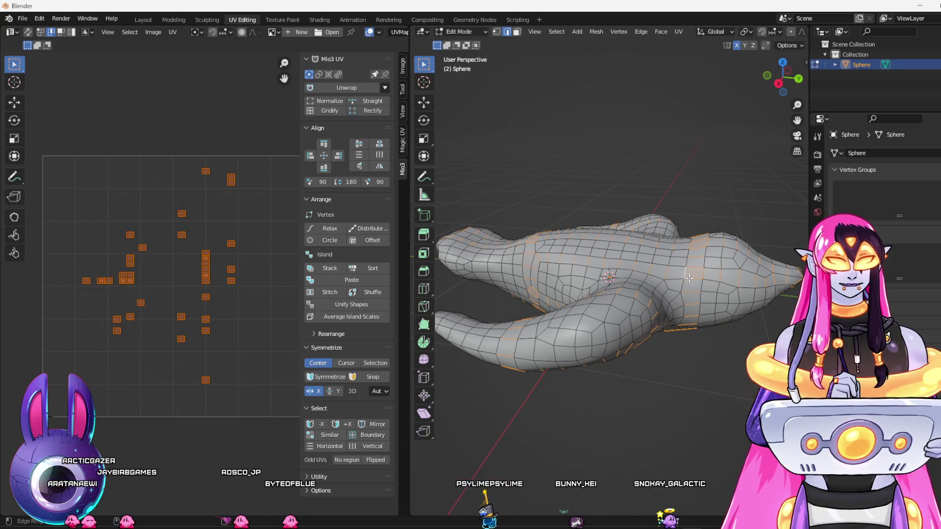
Try edge ring and edge loop selections on the right side, undo them, and deselect all edges
ctrl+alt+click(713, 281)
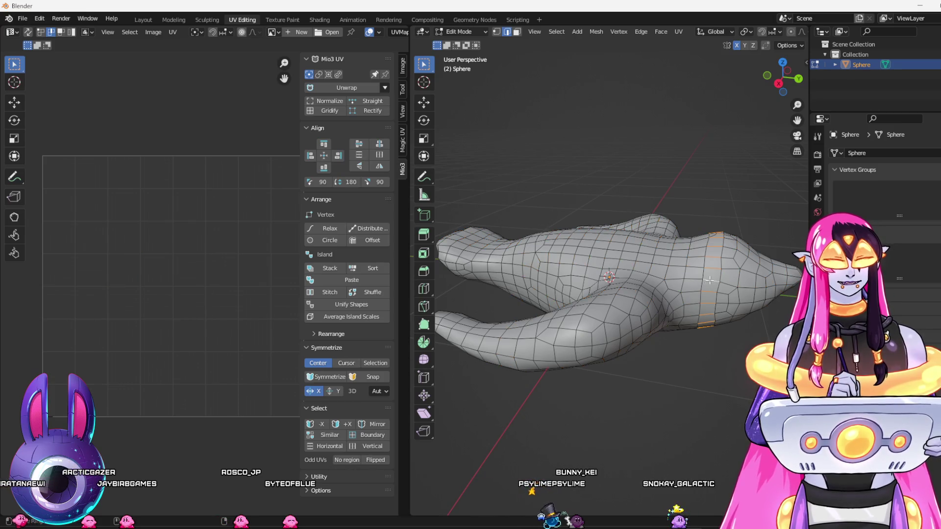
key(ctrl+z)
key(ctrl+z)
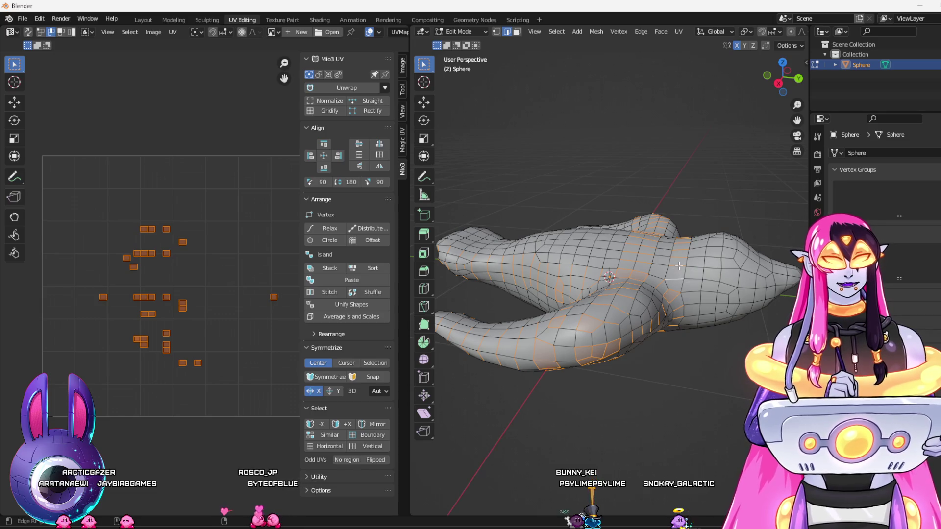
ctrl+alt+click(727, 257)
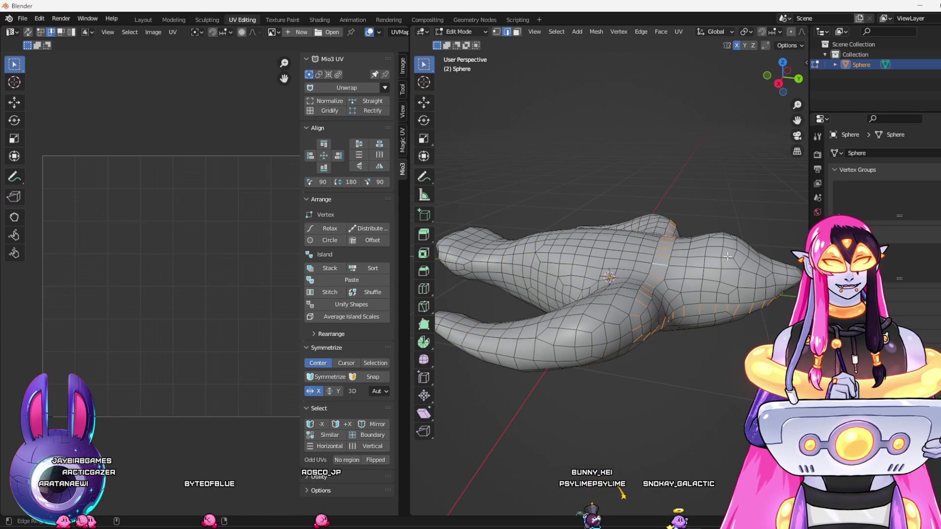
key(ctrl+z)
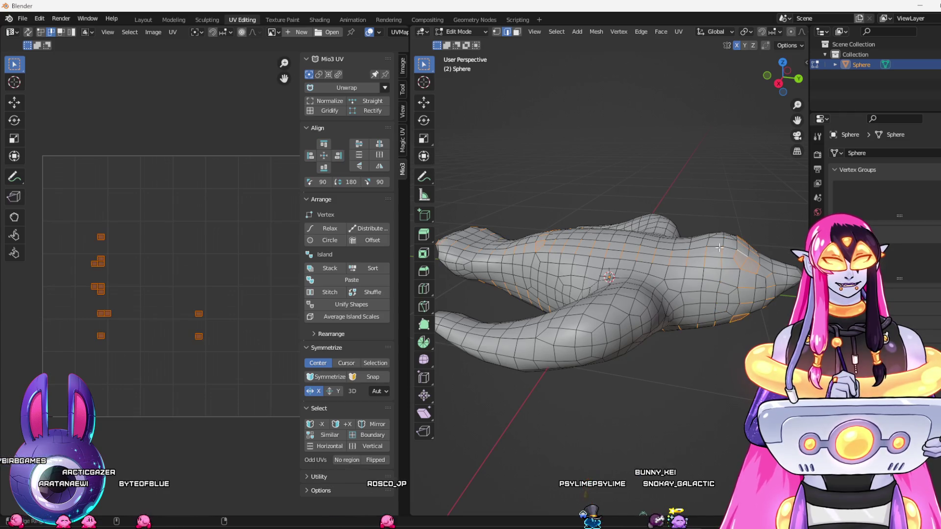
key(ctrl+shift+z)
alt+shift+click(729, 248)
key(alt+a)
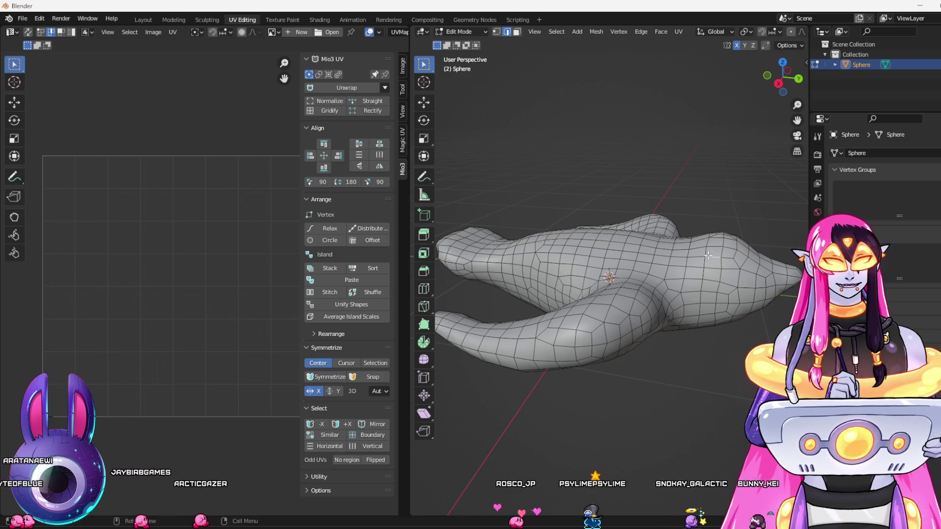
mouse_move(720, 235)
mouse_down()
mouse_move(704, 196)
mouse_move(712, 301)
mouse_up()
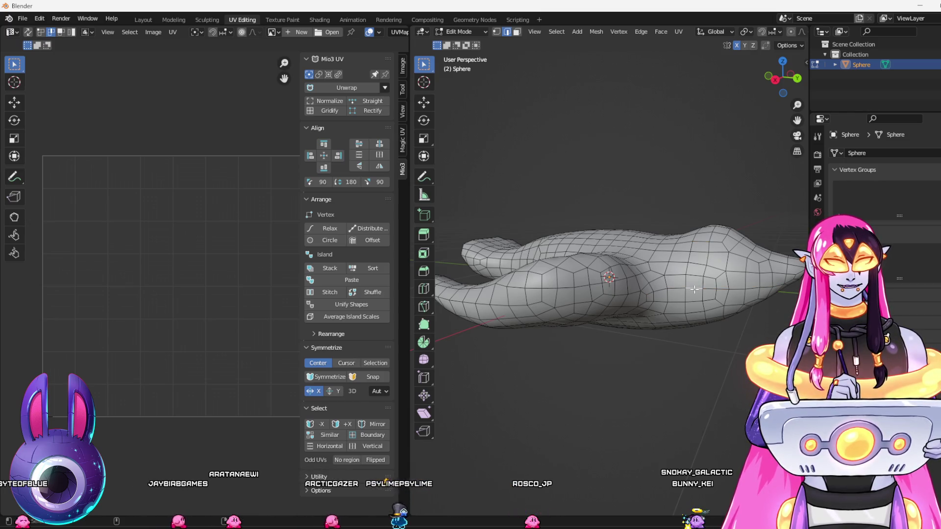
Select an edge loop and extend the edge path along the bird's nose
alt+click(694, 289)
mouse_move(694, 289)
mouse_down()
mouse_move(633, 272)
mouse_move(645, 278)
mouse_up()
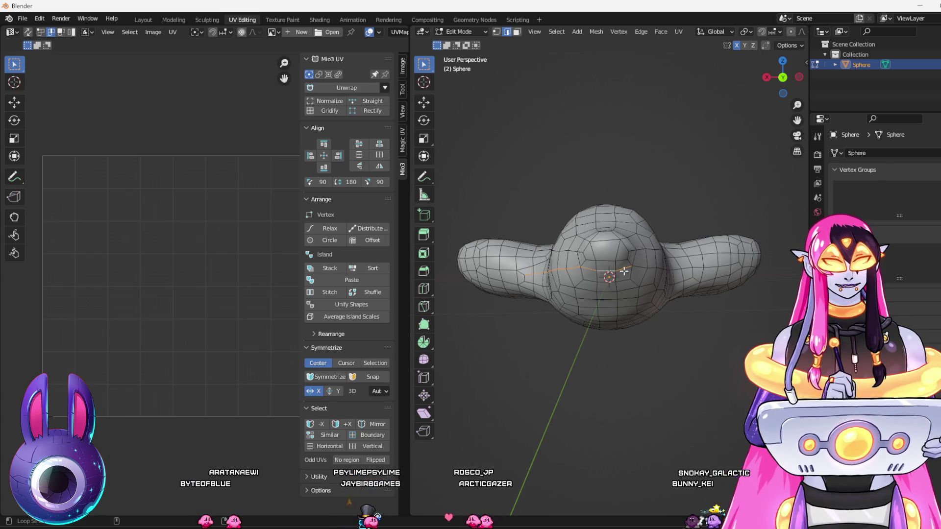
drag(677, 277, 613, 293)
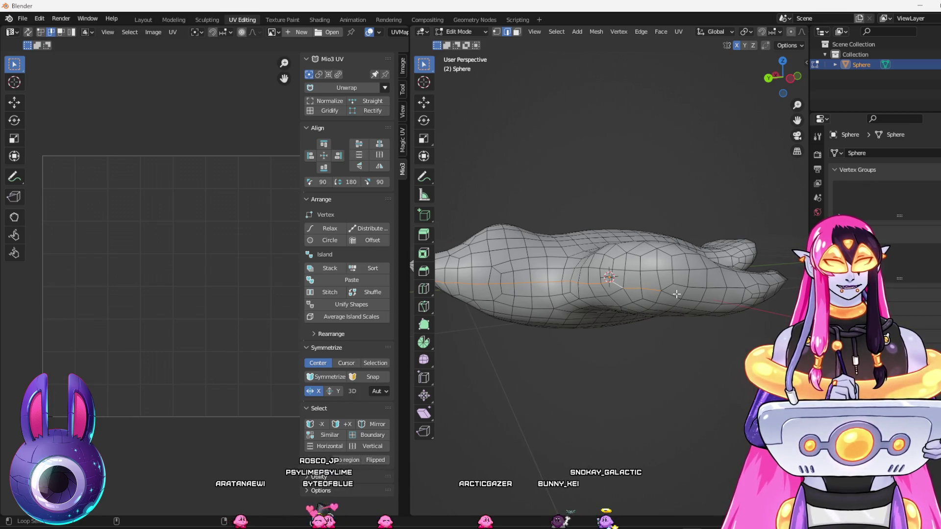
drag(719, 301, 682, 298)
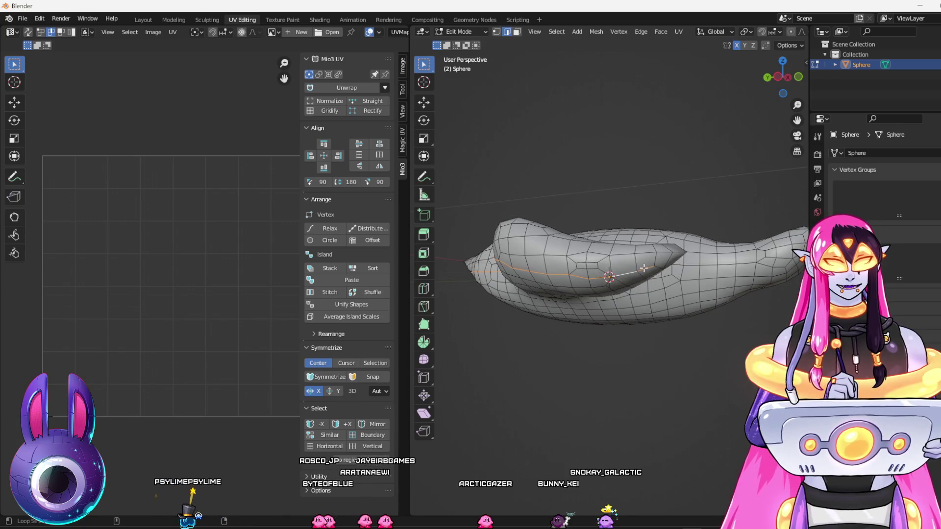
drag(659, 267, 477, 258)
shift+click(481, 268)
drag(521, 270, 491, 293)
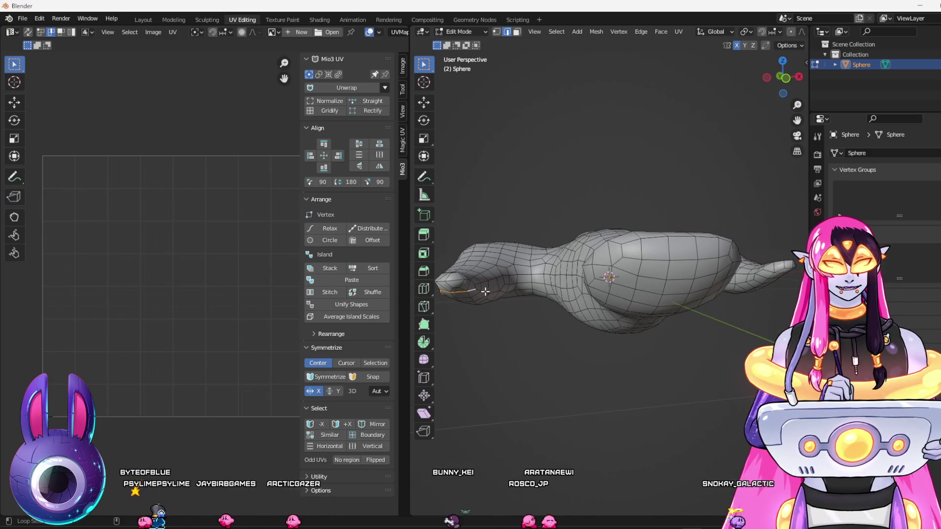
shift+click(504, 291)
shift+click(511, 292)
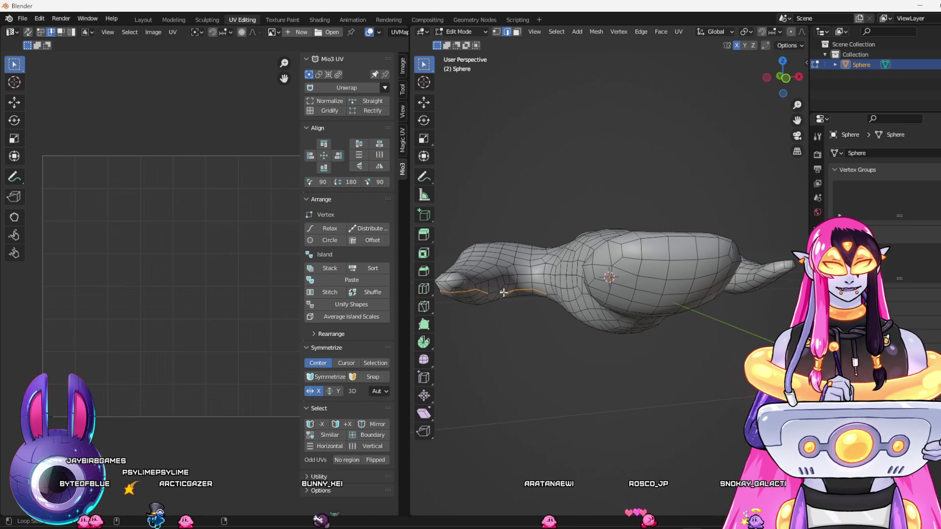
Clear the nose selection and select the whole mesh to show its full UV layout
click(508, 330)
mouse_move(508, 331)
mouse_down()
mouse_move(565, 361)
mouse_move(639, 374)
mouse_up()
key(a)
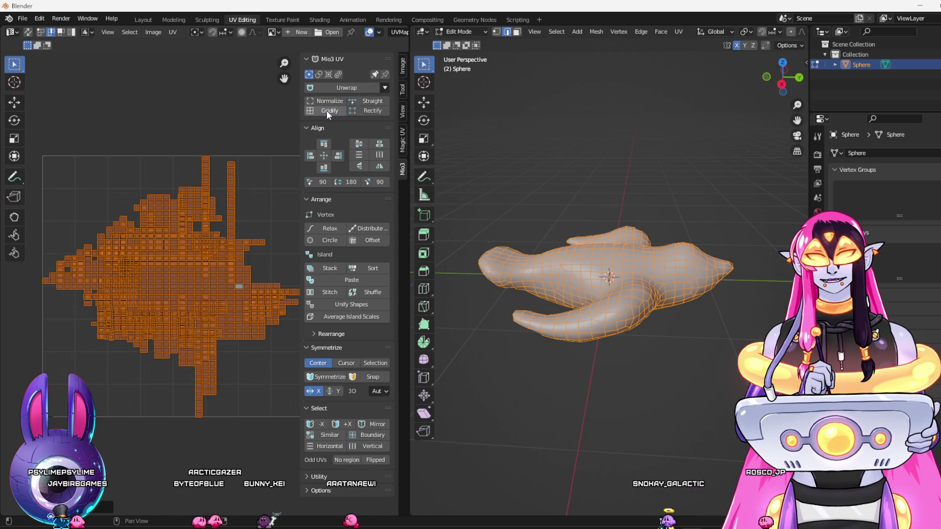
click(617, 442)
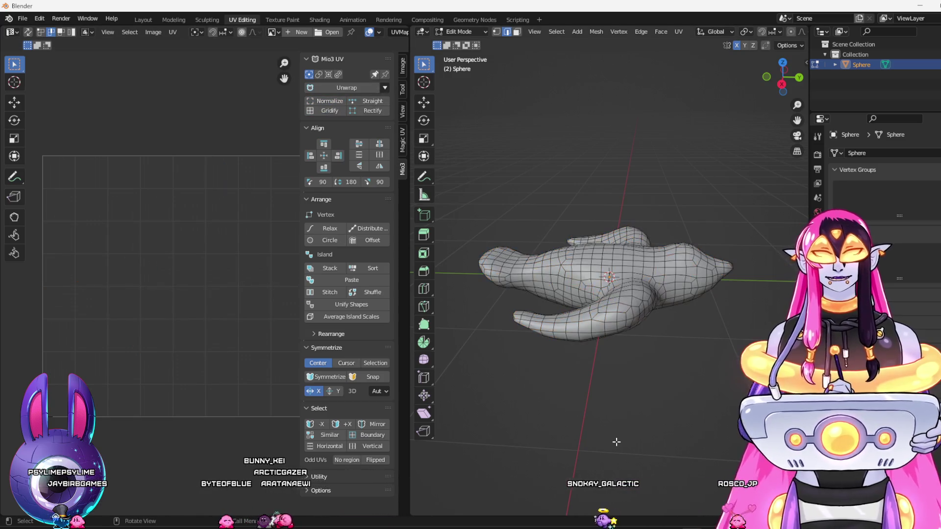
key(a)
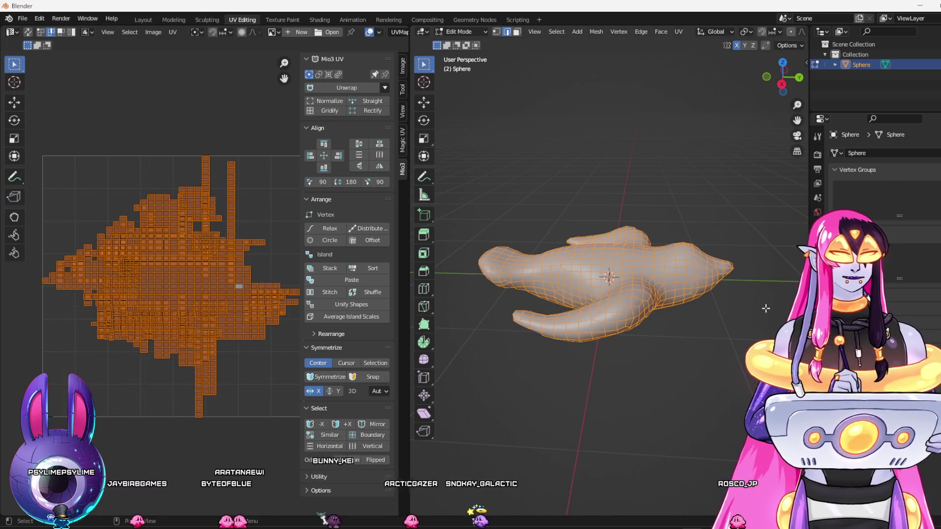
mouse_move(687, 392)
mouse_down()
mouse_move(693, 414)
mouse_move(677, 365)
mouse_move(644, 335)
mouse_move(696, 380)
mouse_move(664, 358)
mouse_up()
key(alt+a)
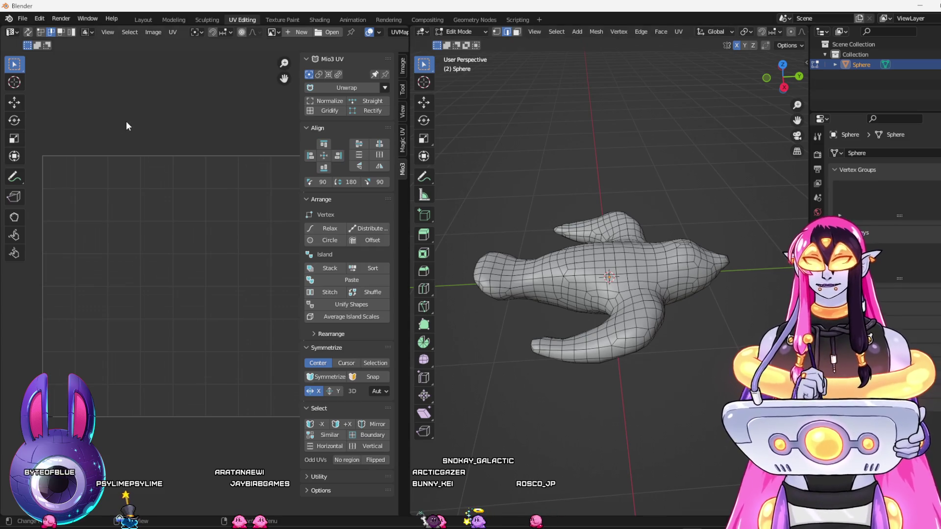
click(23, 19)
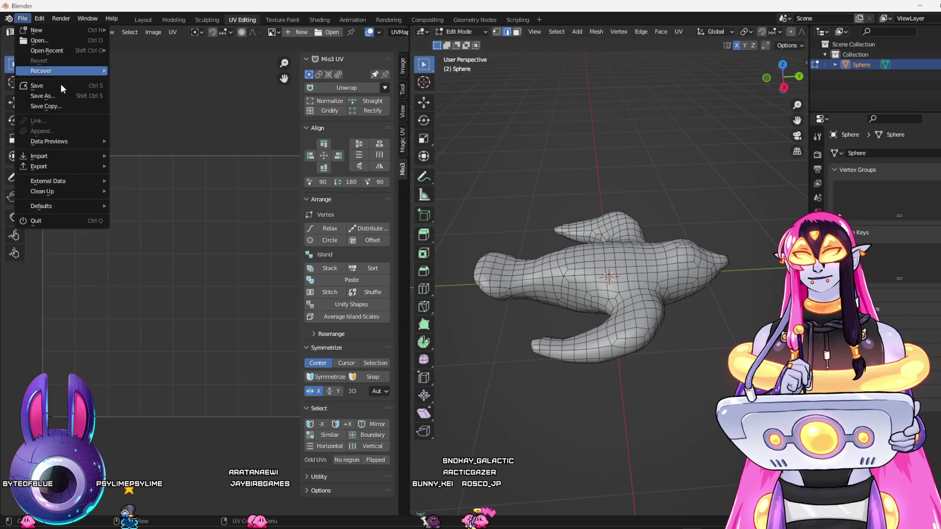
mouse_move(63, 165)
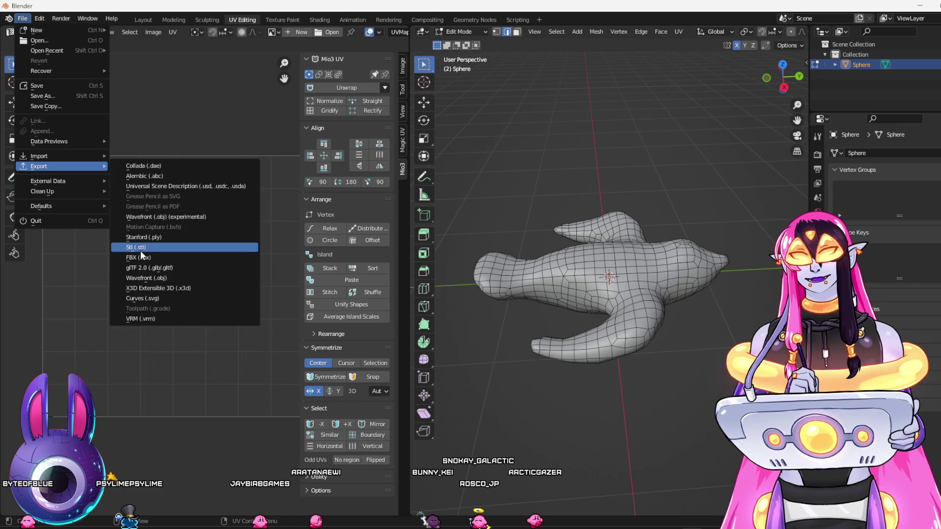
click(141, 257)
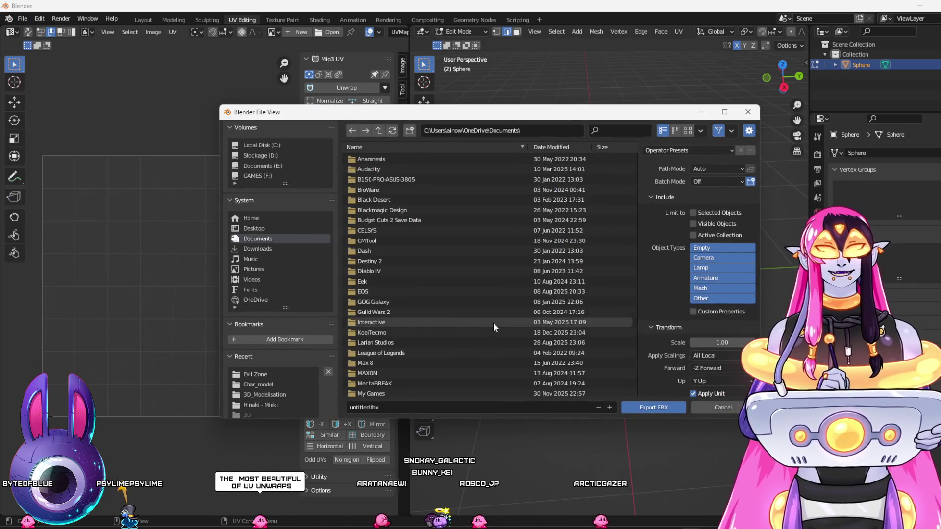
drag(625, 112, 743, 124)
key(Escape)
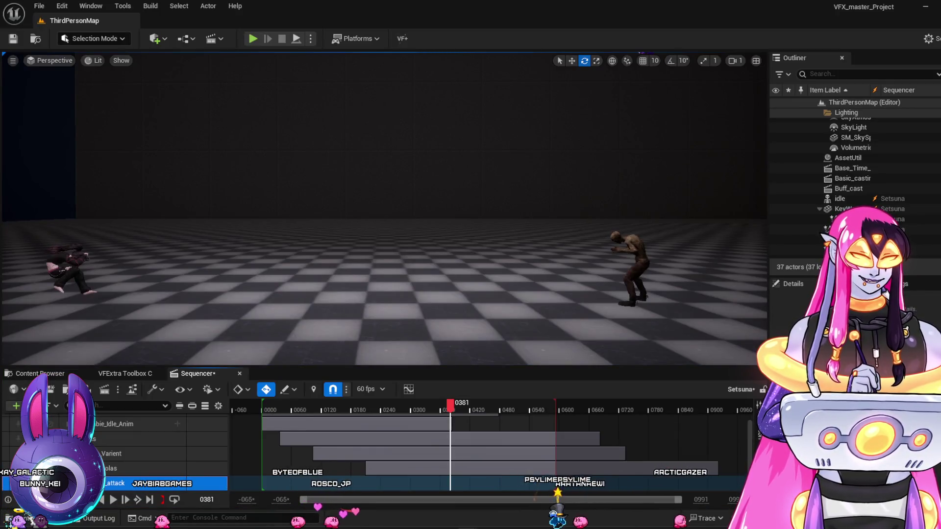
Import bworb.fbx into Grandia_VFX_Remaster/Meshs and open the new bworb static mesh
click(39, 373)
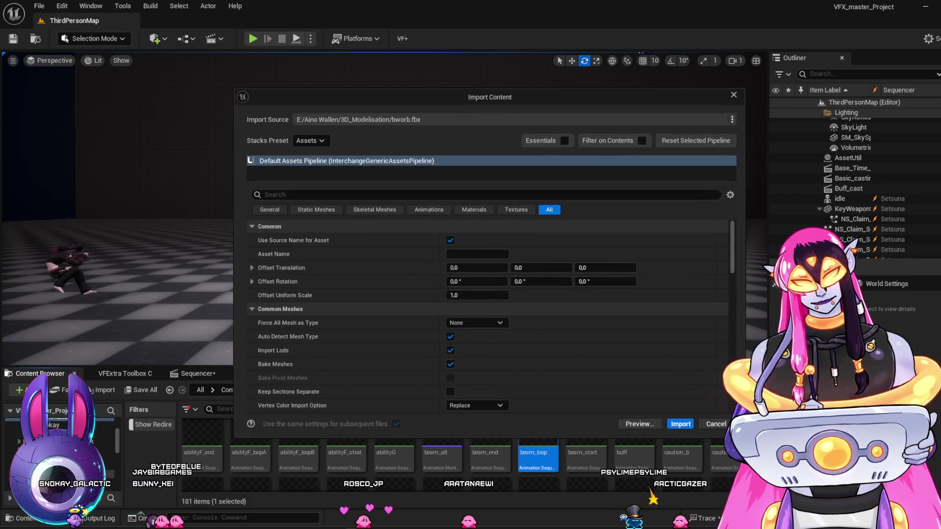
click(682, 421)
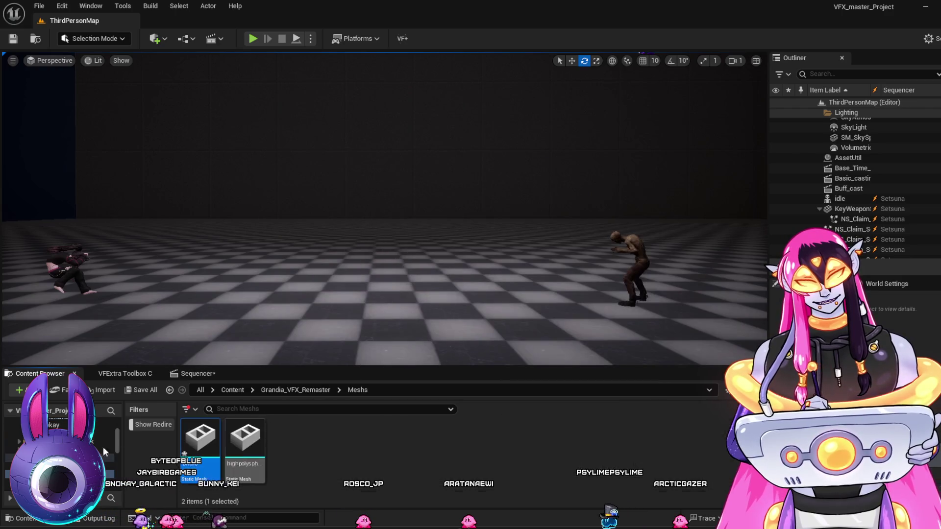
double_click(201, 441)
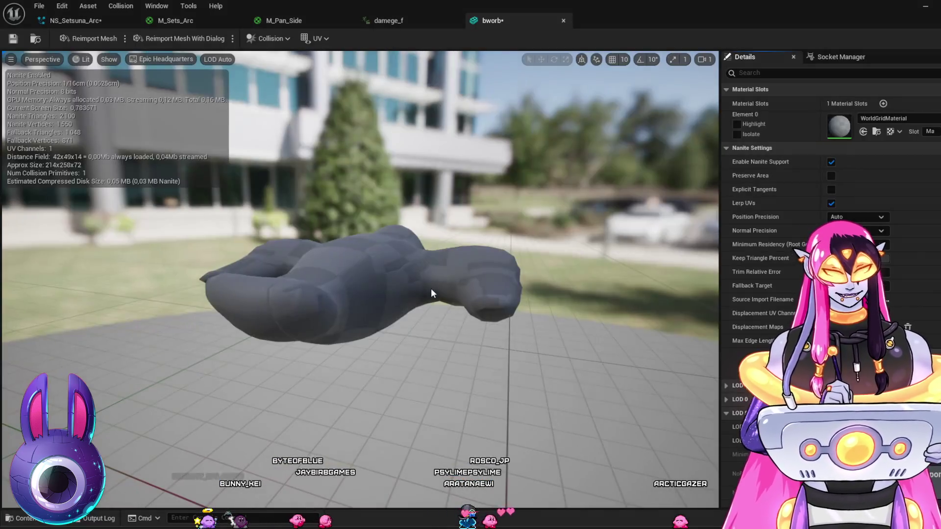
Check the Element 0 material list, then browse the Material folder (M_Pan_Trans1) and Niagara folder
mouse_move(431, 288)
mouse_down()
mouse_move(441, 277)
mouse_move(429, 255)
mouse_move(373, 364)
mouse_move(383, 350)
mouse_up()
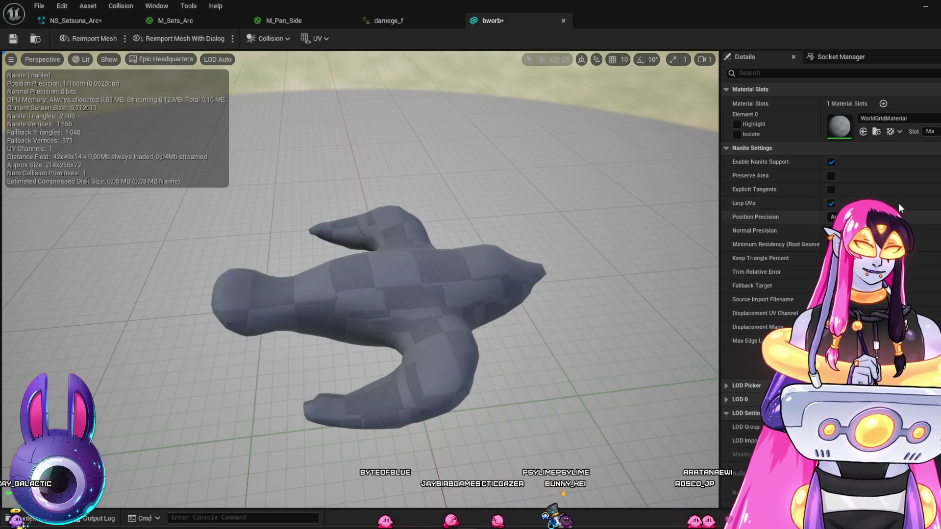
click(890, 120)
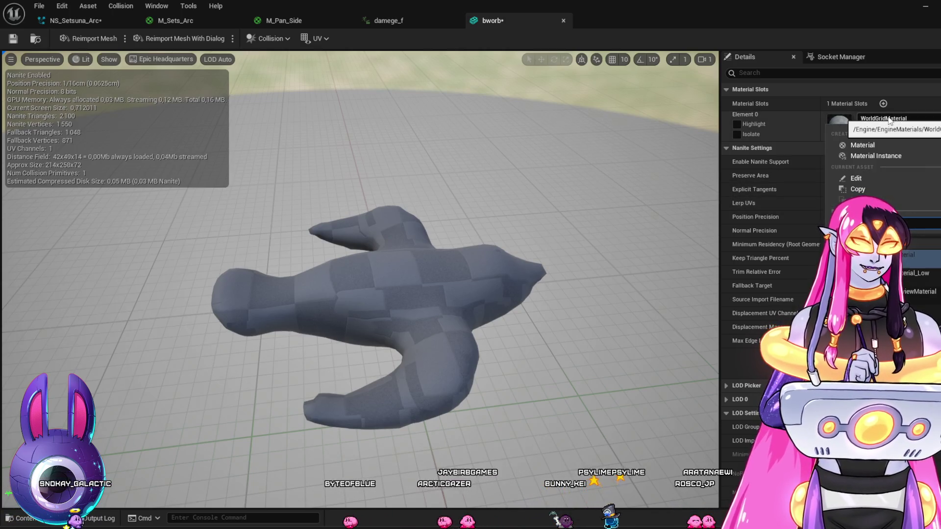
click(907, 118)
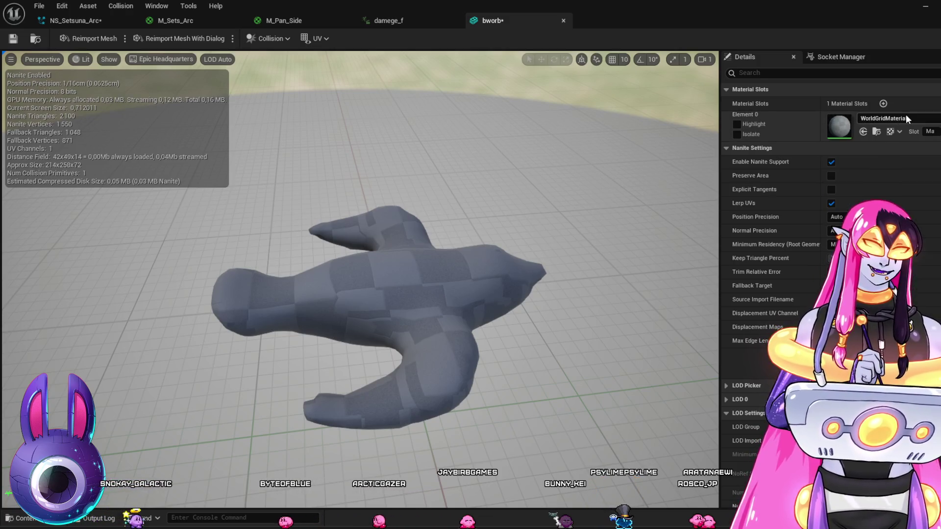
key(ctrl+space)
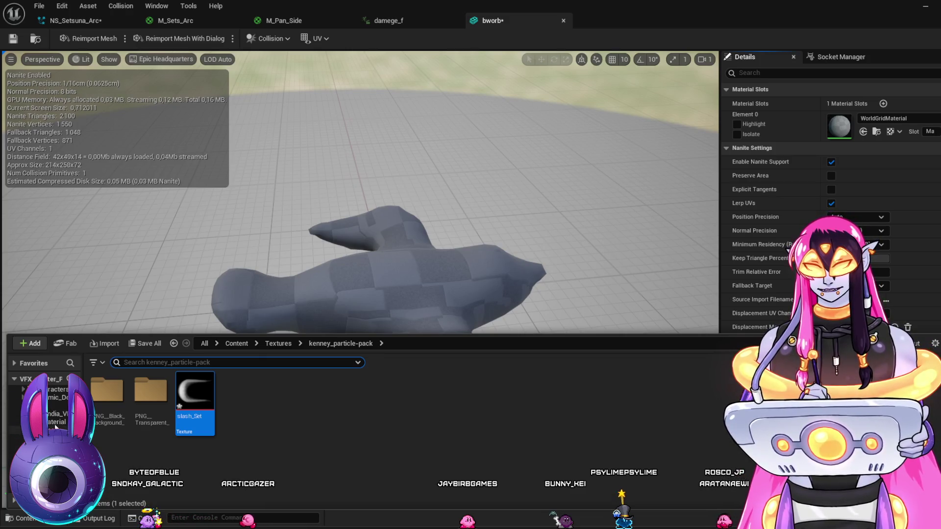
click(56, 424)
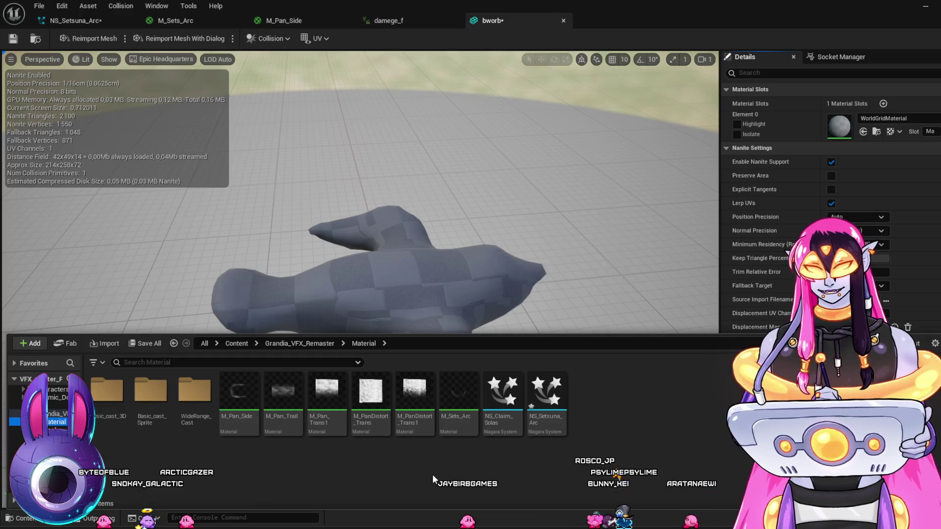
click(343, 414)
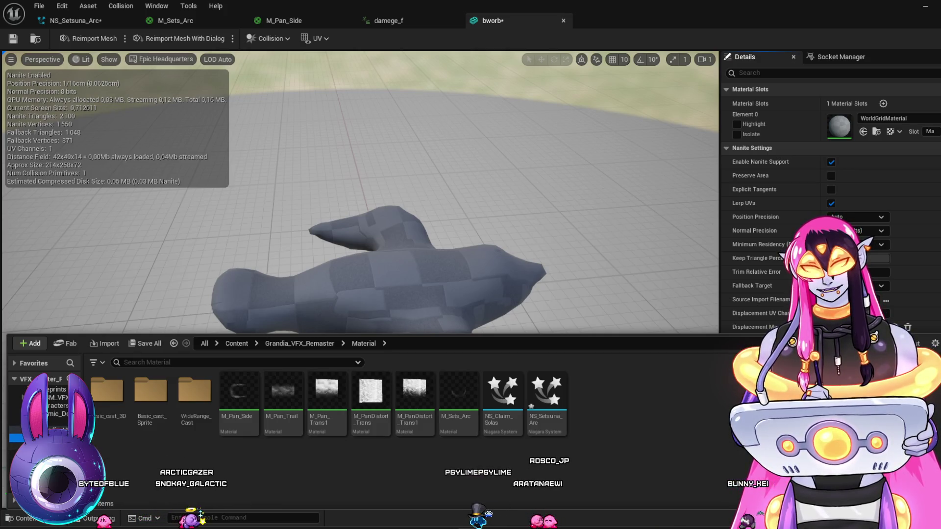
click(74, 462)
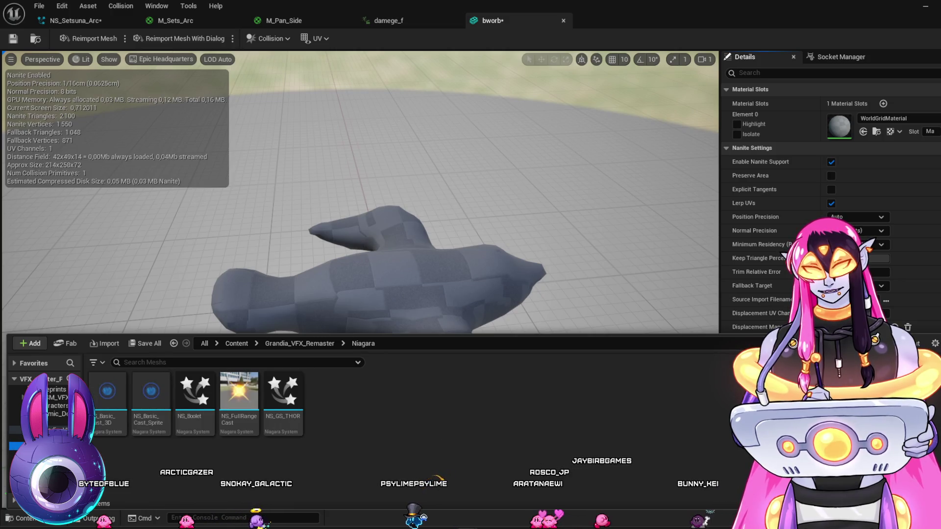
Assign M_PanDistort_Trans from the Material folder to the bird mesh's Element 0
click(73, 454)
click(74, 445)
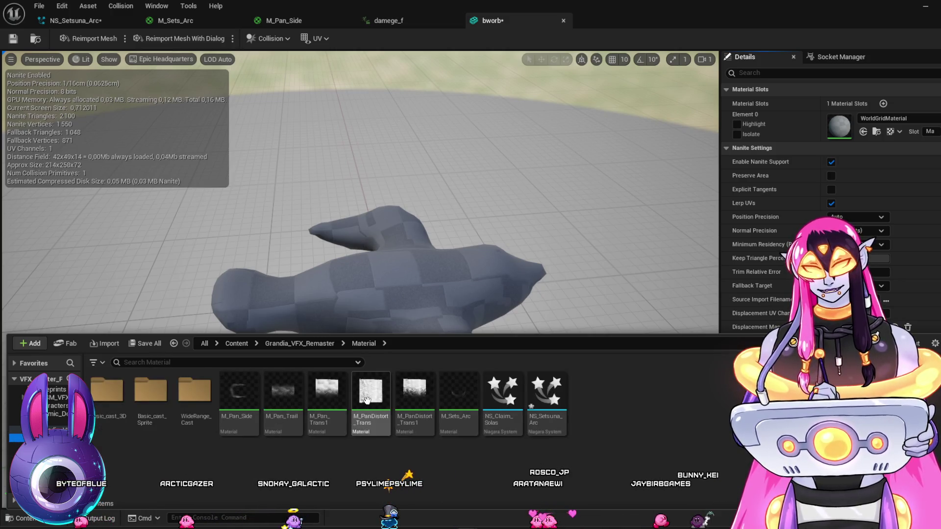
click(865, 133)
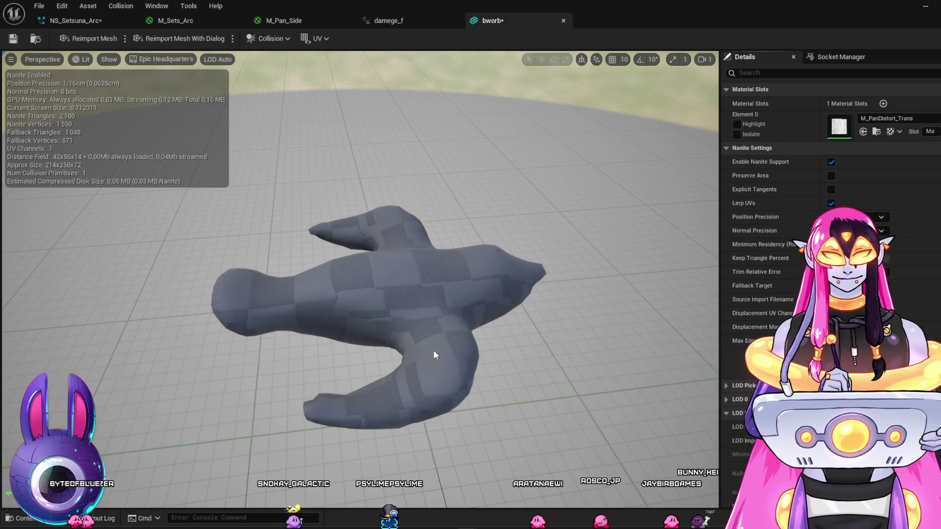
drag(431, 346, 434, 316)
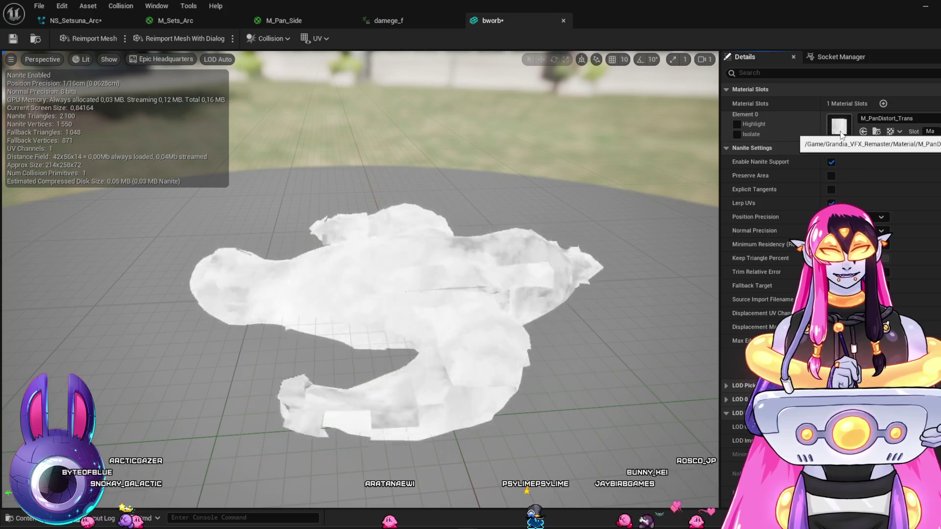
Replace it with the translucent M_Pan_Trans1 material and orbit around the mesh
click(877, 131)
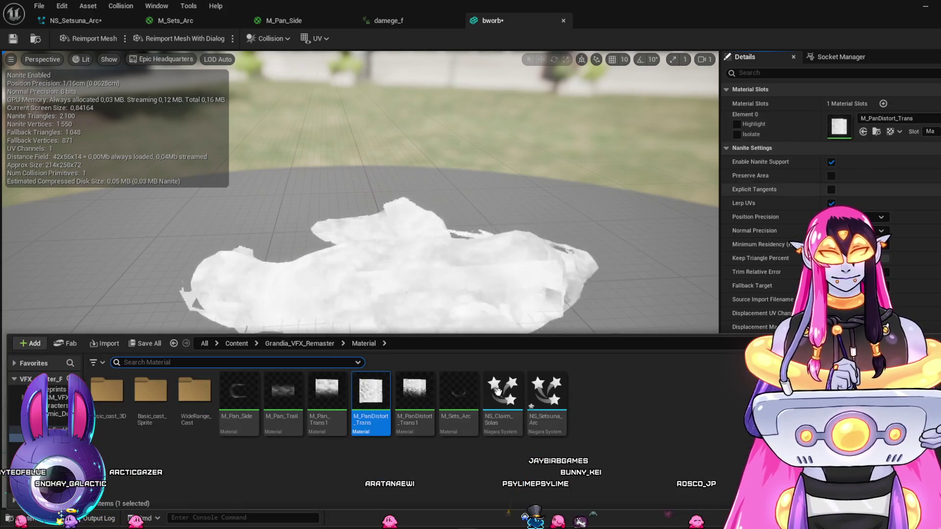
key(Left)
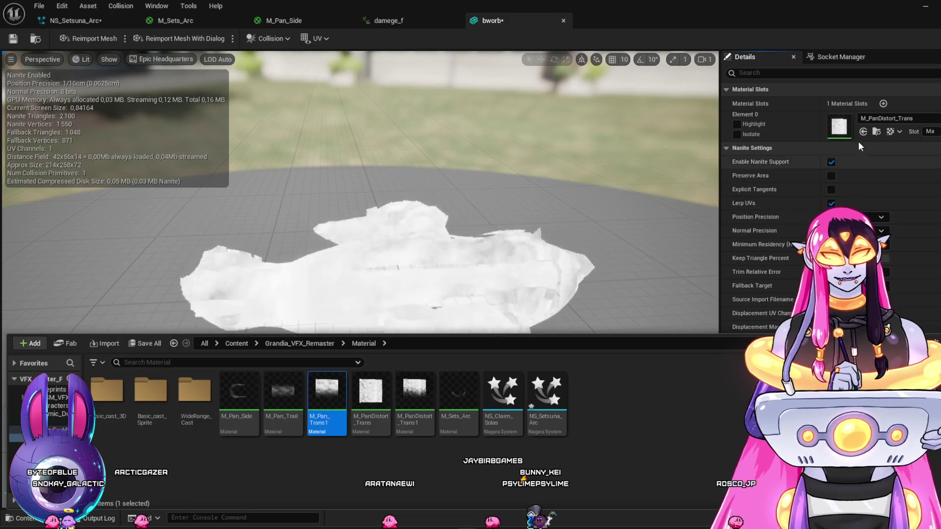
click(864, 131)
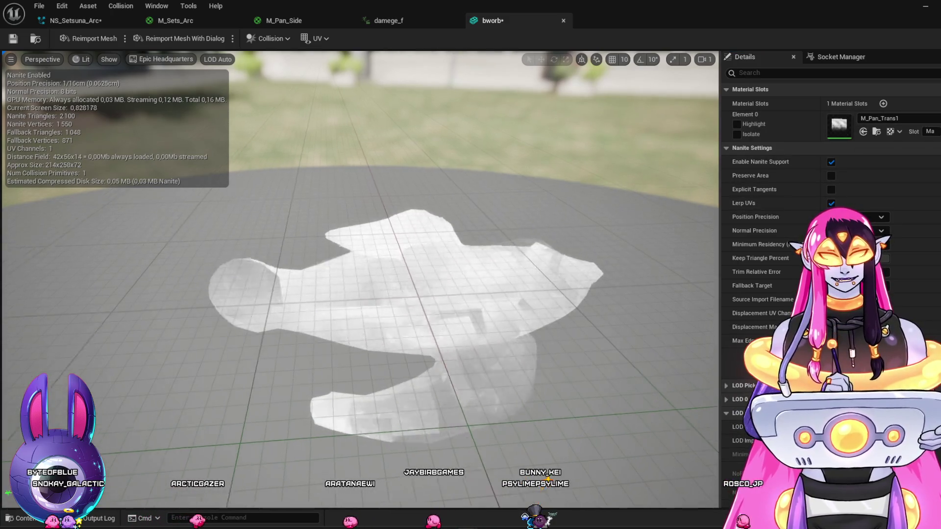
drag(421, 416, 589, 417)
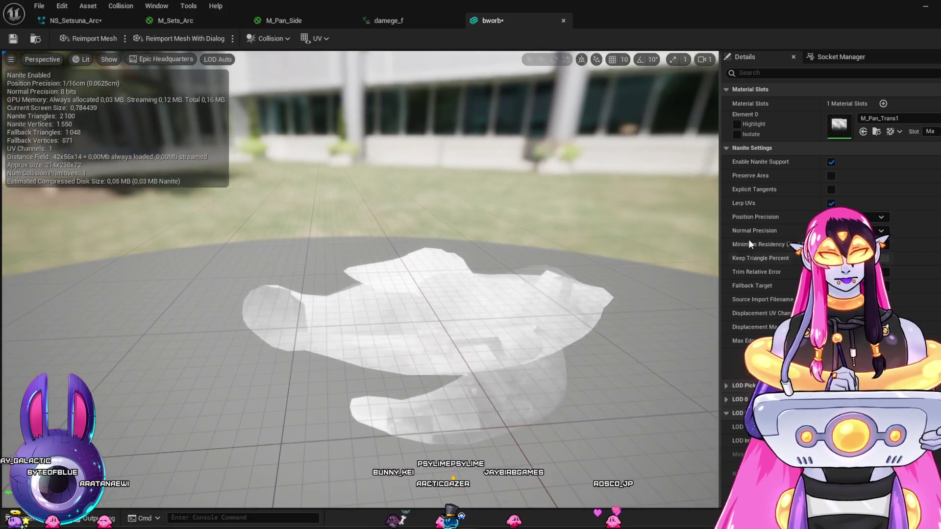
Browse the content folders from the current material over to RPG_Files
click(877, 132)
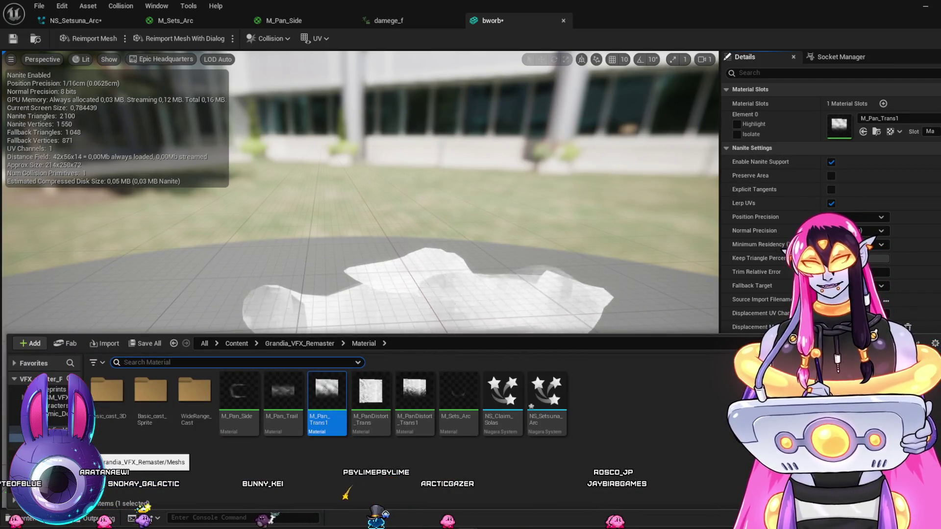
key(Down)
key(Down)
key(Down)
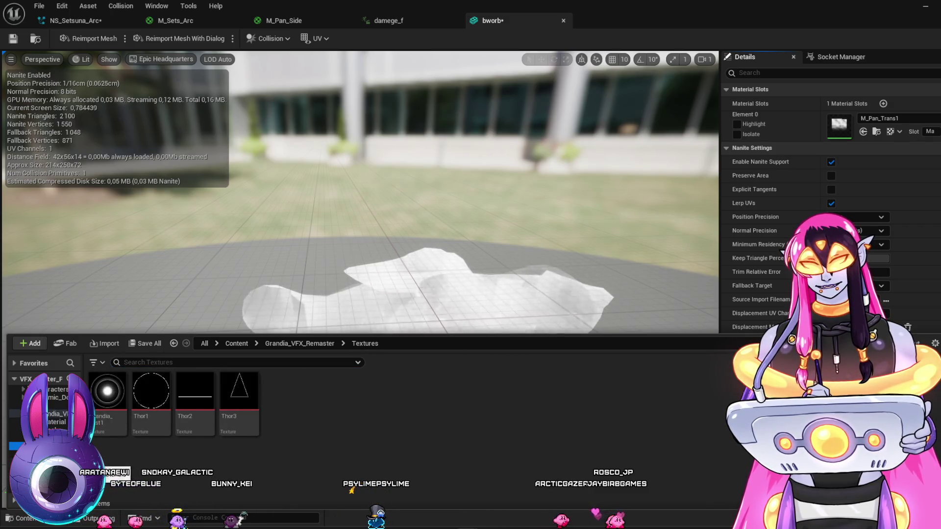
click(39, 454)
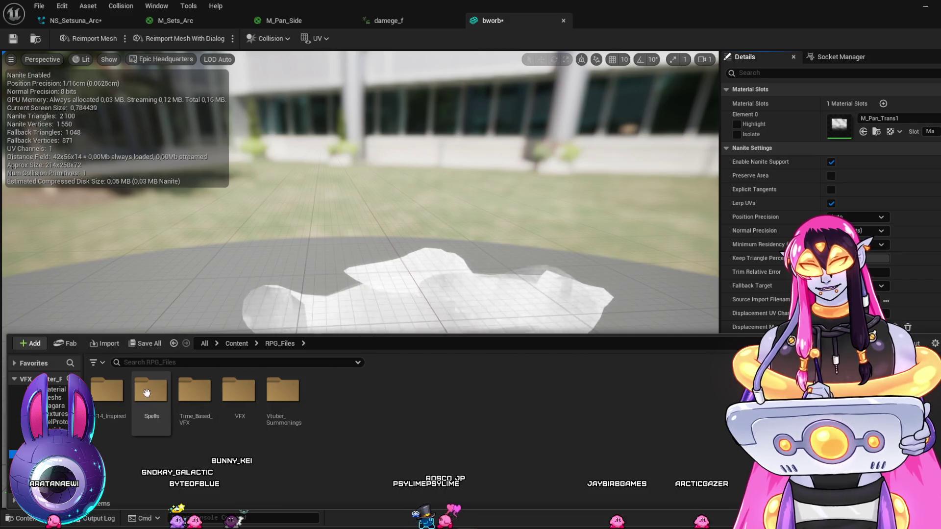
Assign MI_Crystal_Energy from RPG_Files > Spells > Materials to Element 0
double_click(154, 418)
double_click(154, 418)
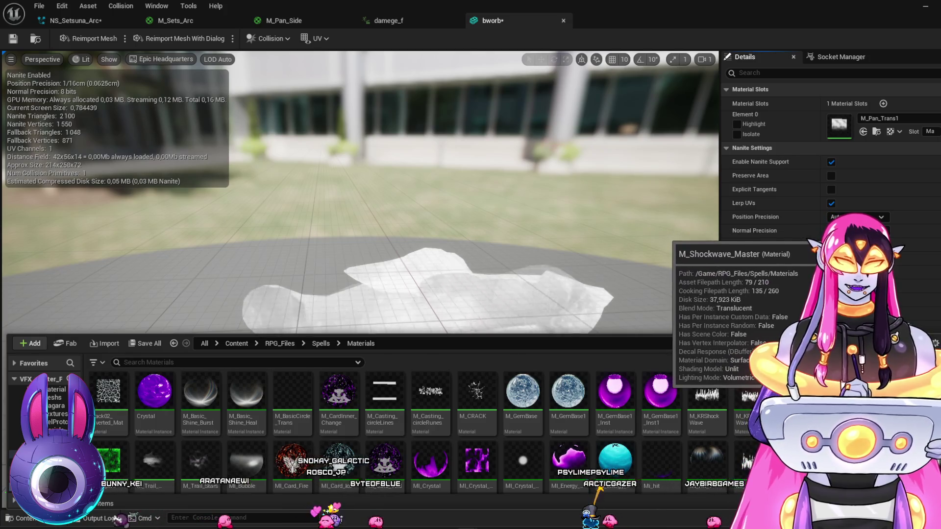
click(799, 397)
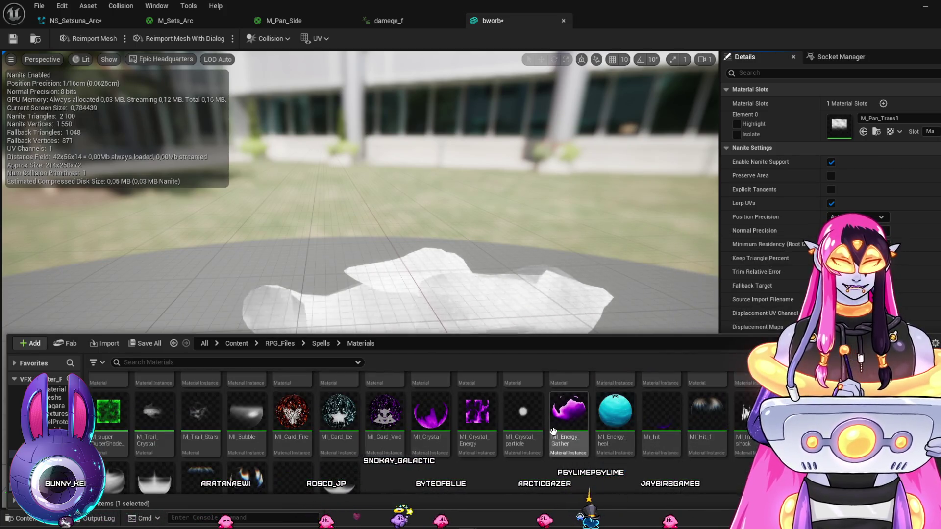
scroll(522, 433, down, 2)
scroll(522, 431, up, 2)
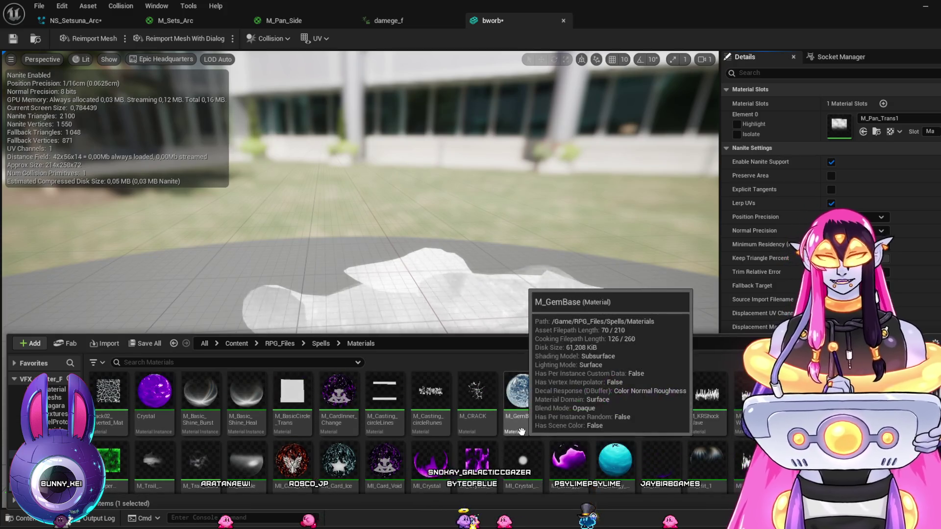
click(863, 132)
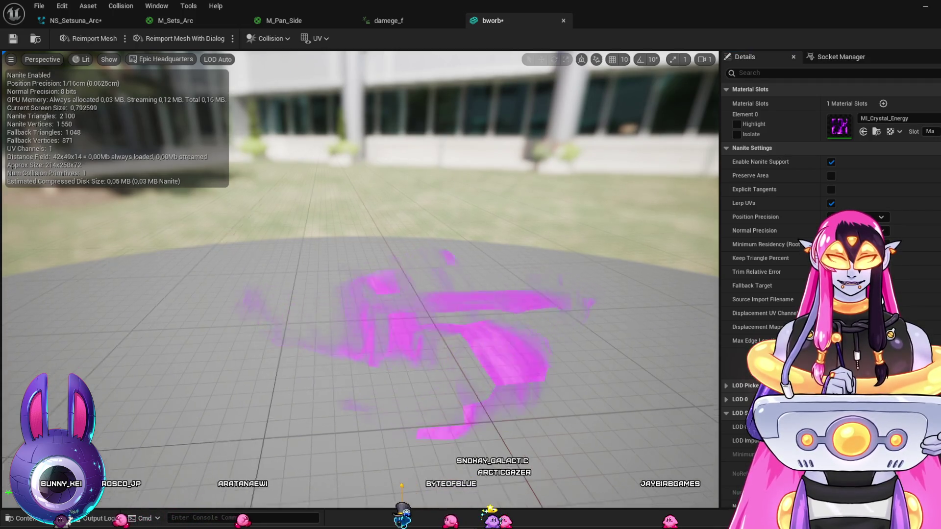
Replace it with M_Trail_Stars, then return to the RPG_Files folder
click(876, 132)
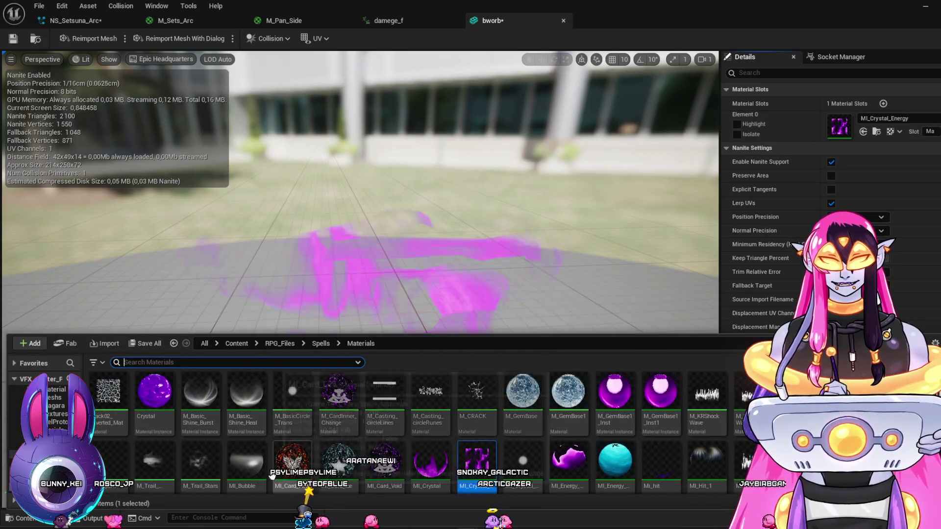
click(201, 461)
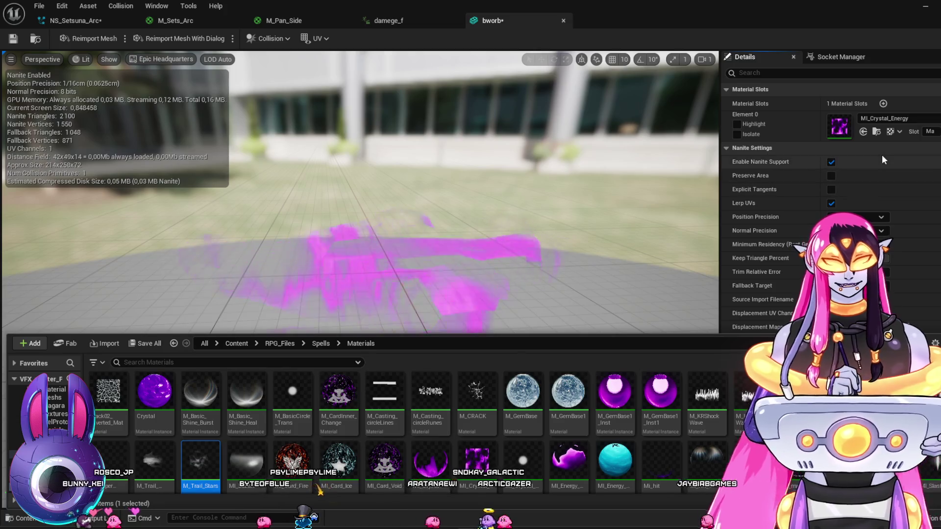
click(864, 132)
click(863, 132)
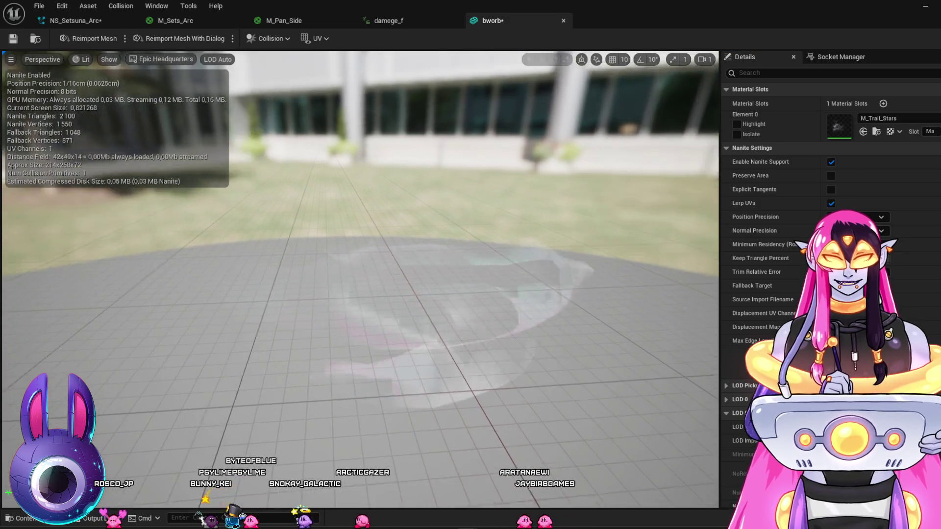
click(877, 131)
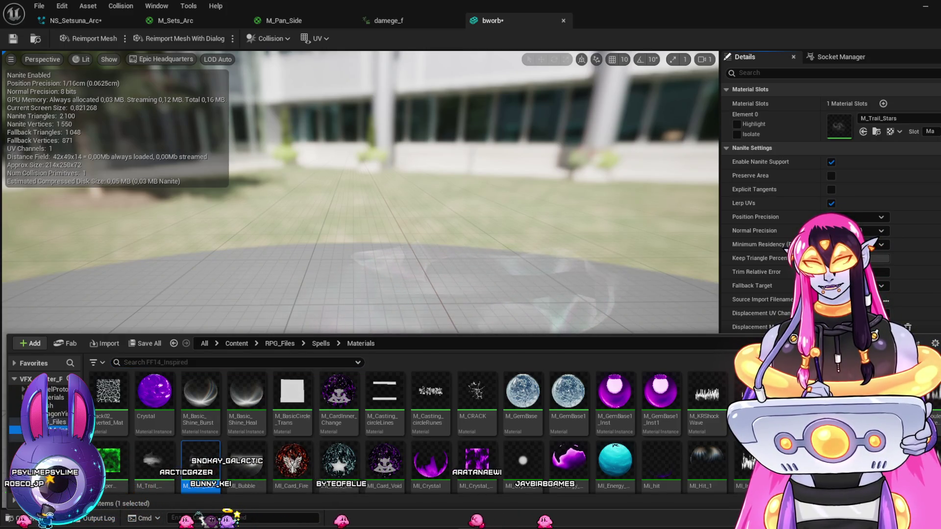
click(59, 422)
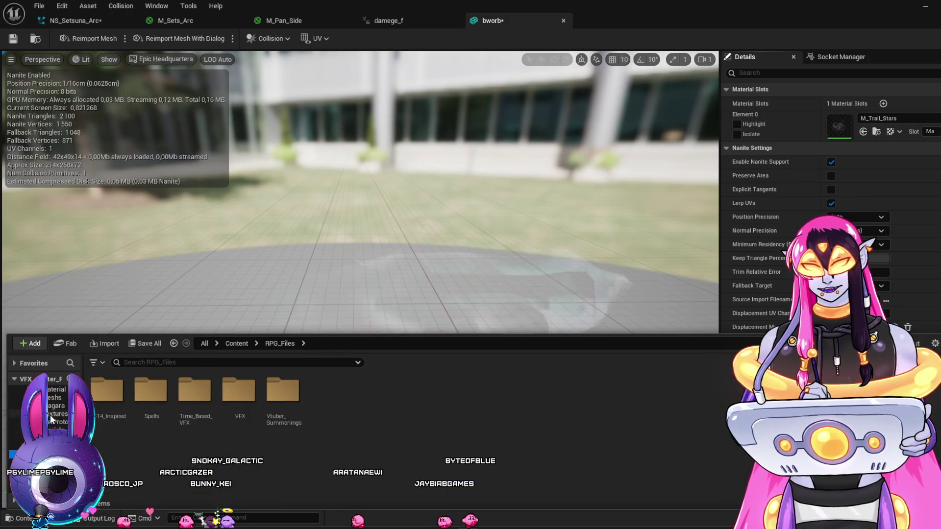
Assign M_Moon_Boom from the Material folder to Element 0 and tilt the view to inspect it
scroll(53, 422, down, 3)
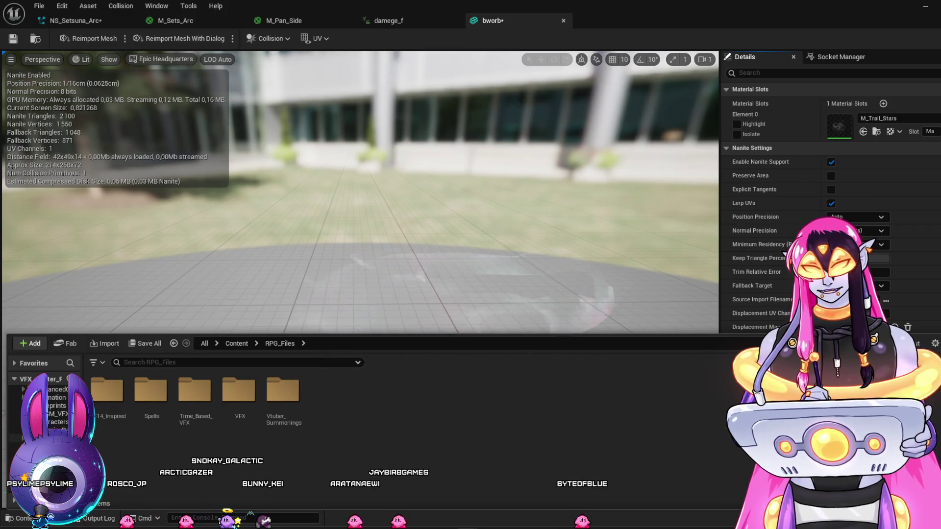
double_click(164, 406)
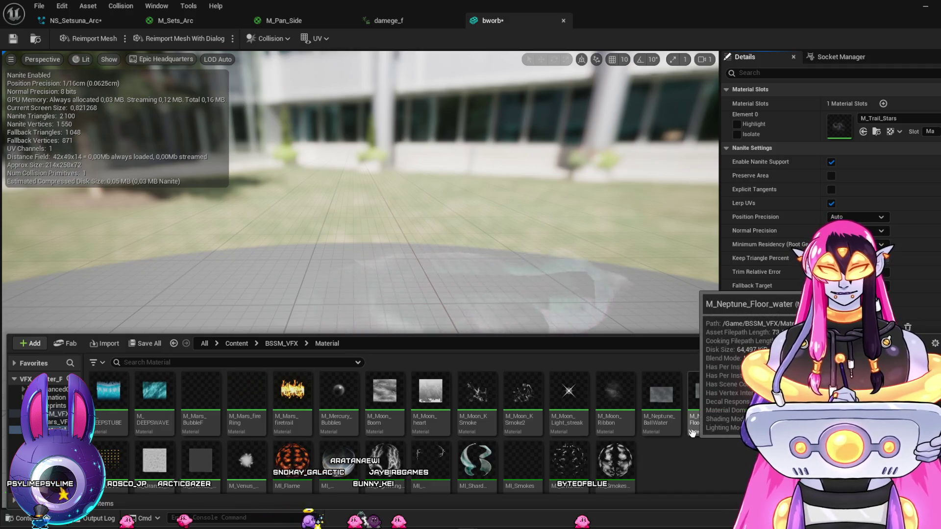
click(387, 396)
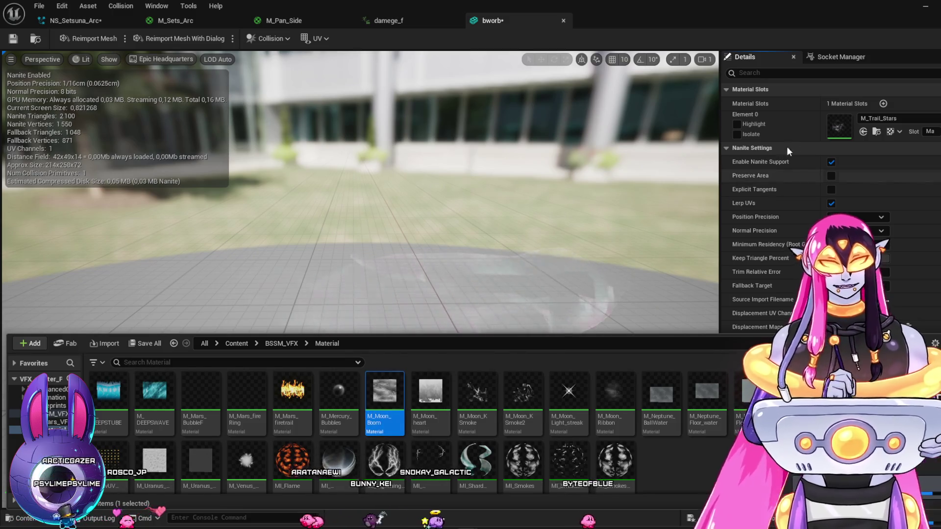
click(863, 132)
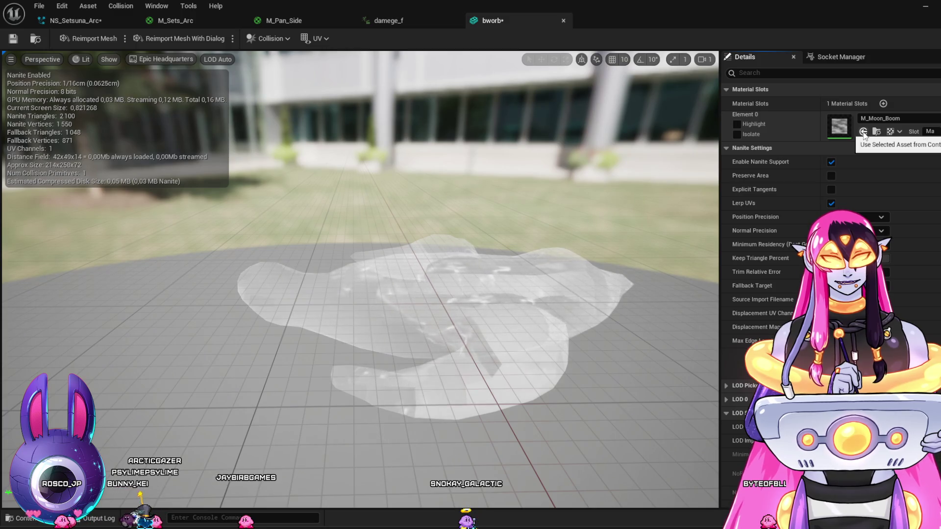
scroll(478, 295, down, 3)
drag(479, 274, 478, 314)
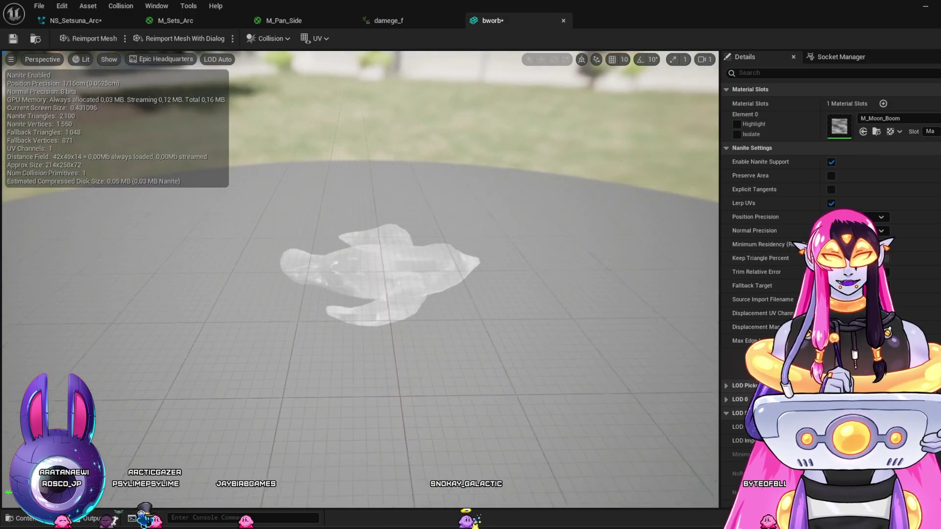
scroll(459, 312, up, 5)
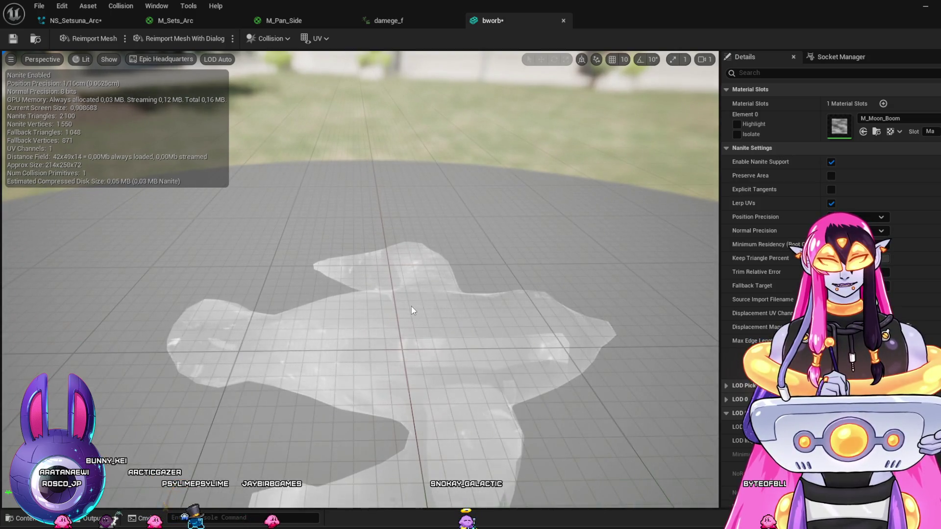
drag(410, 307, 408, 290)
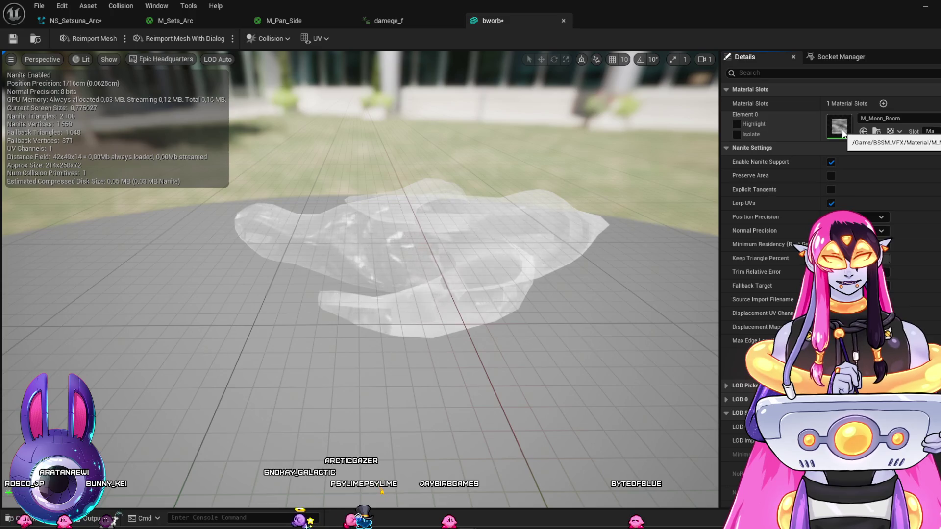
key(ctrl+space)
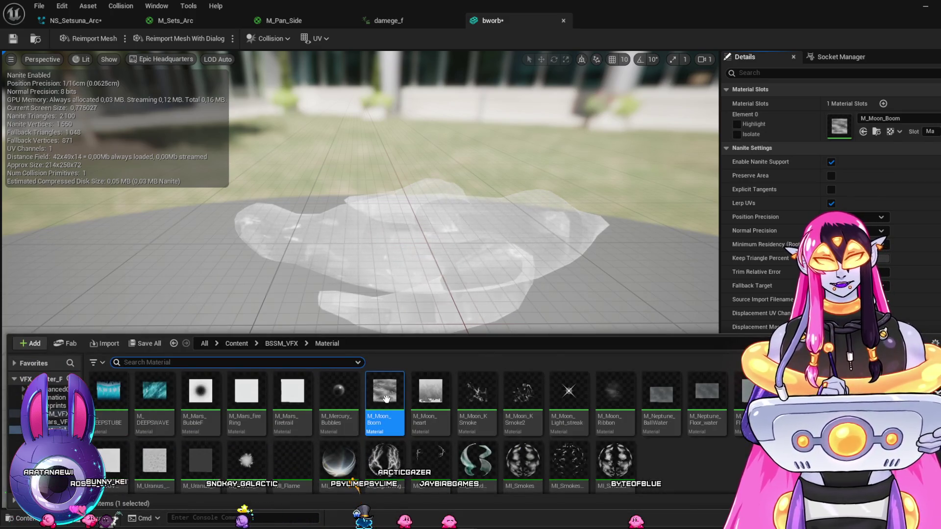
Try M_Moon_heart, then M_Neptune_Floor_water1 on the bworb mesh
click(430, 397)
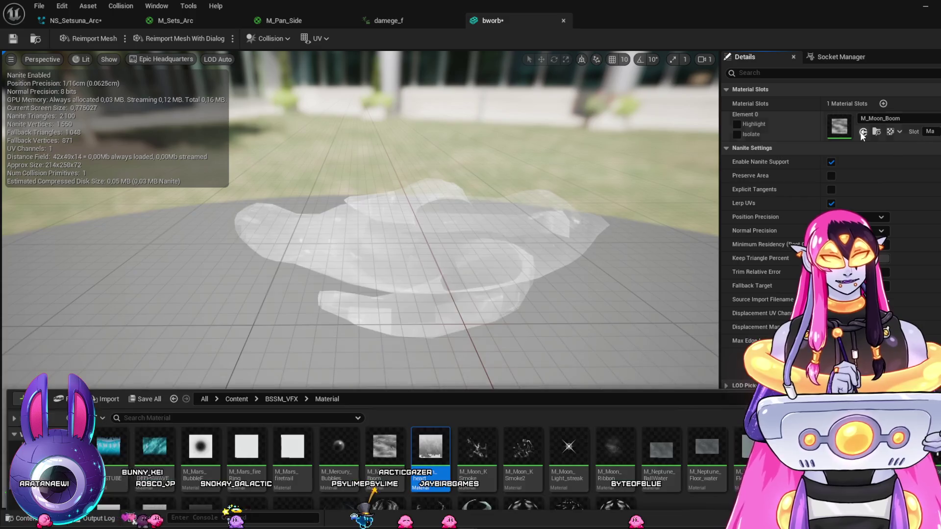
click(863, 132)
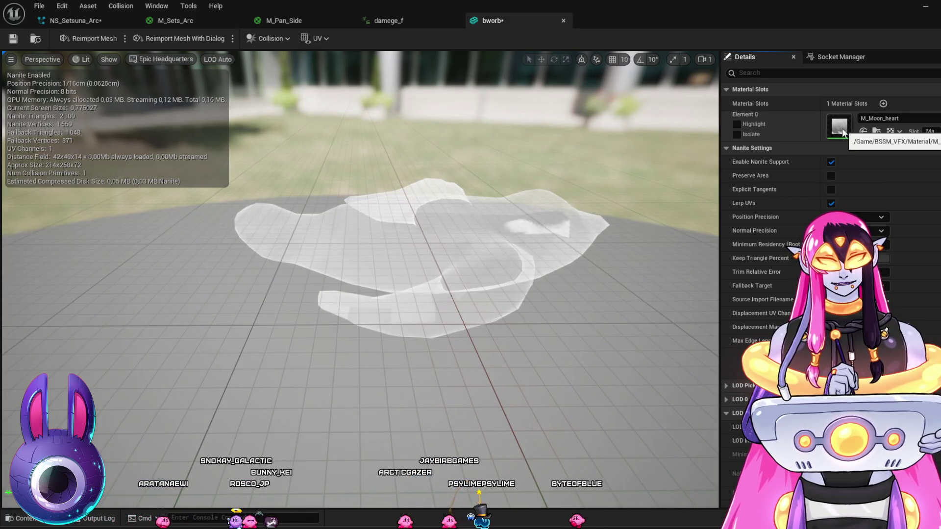
key(ctrl+space)
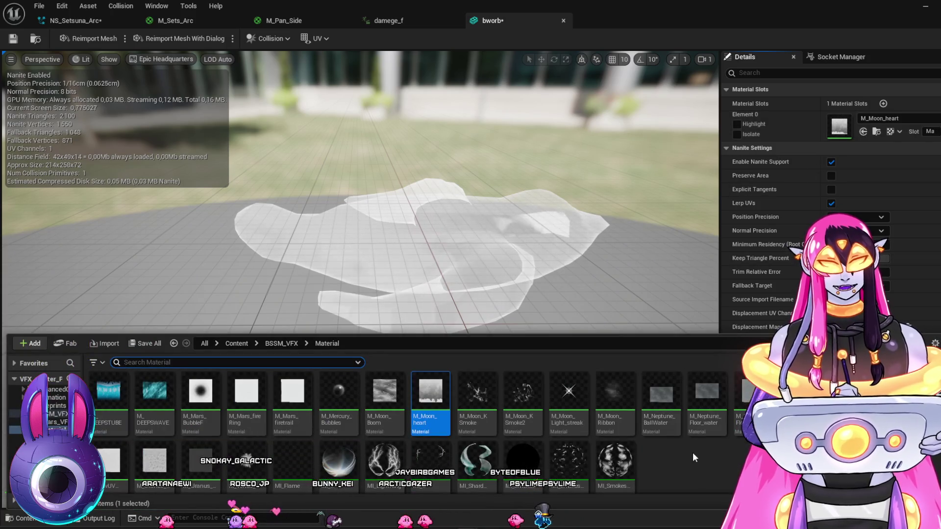
click(750, 400)
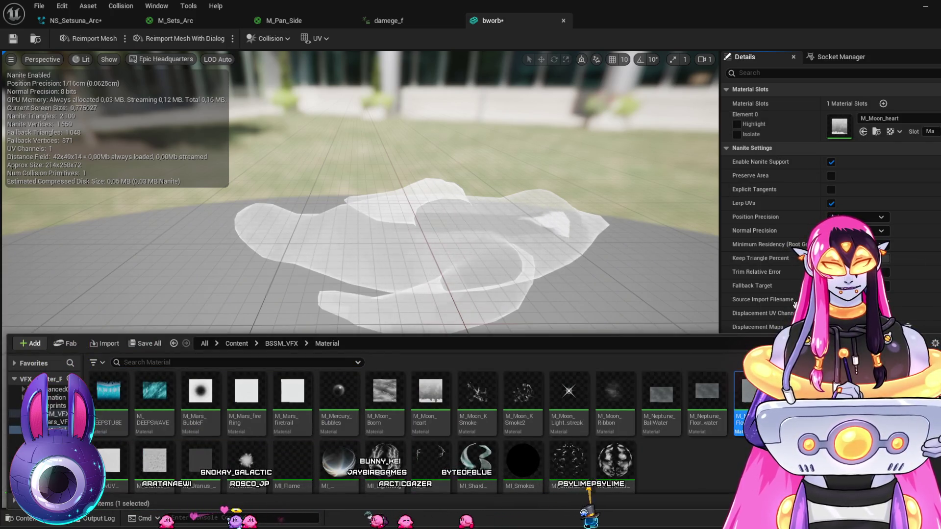
click(864, 132)
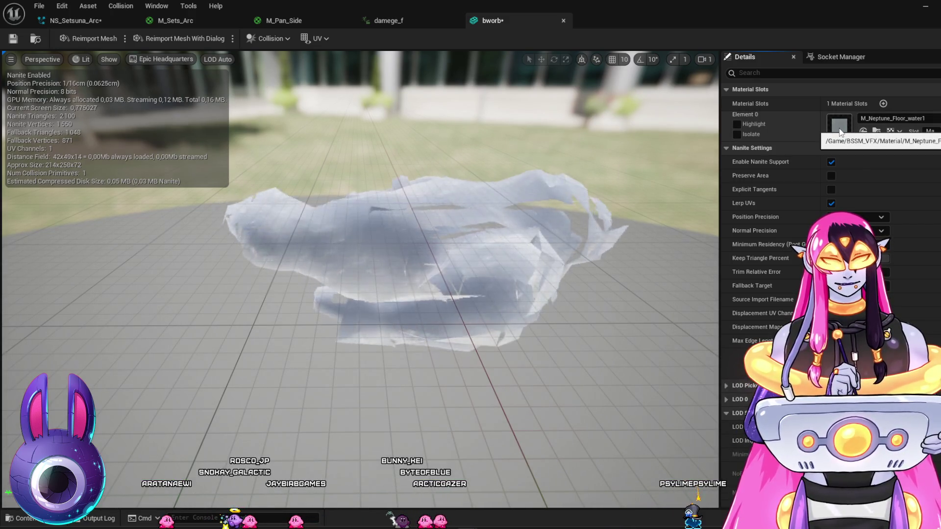
Try M_Uranus_WS, then settle on the cyan M_DEEPSWAVE material
click(877, 131)
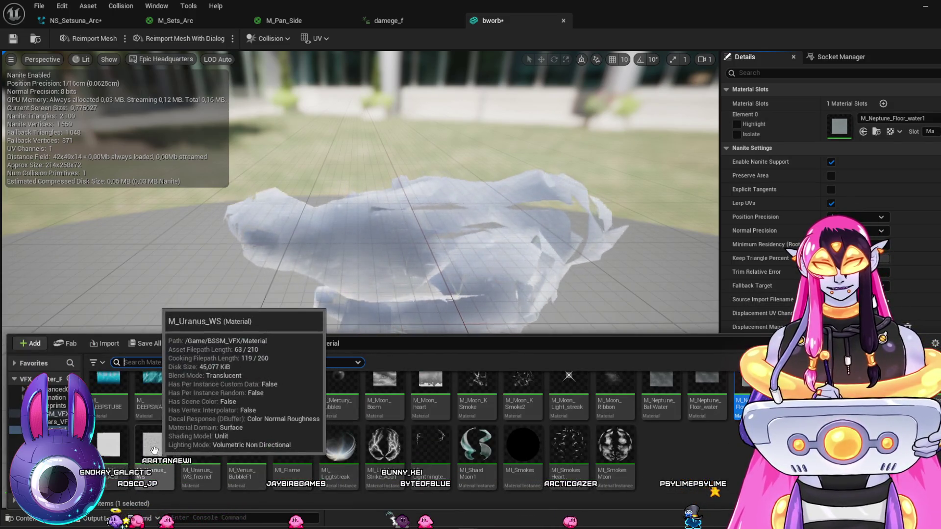
click(162, 463)
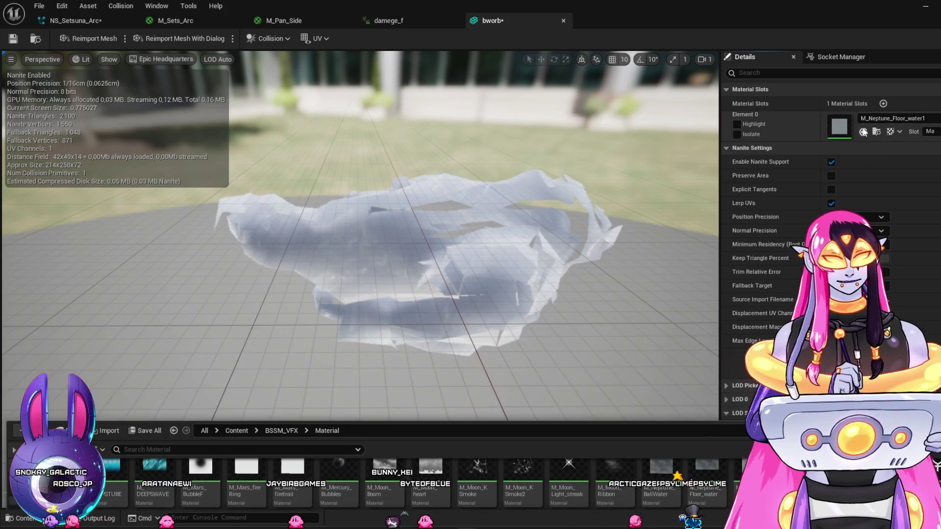
click(867, 134)
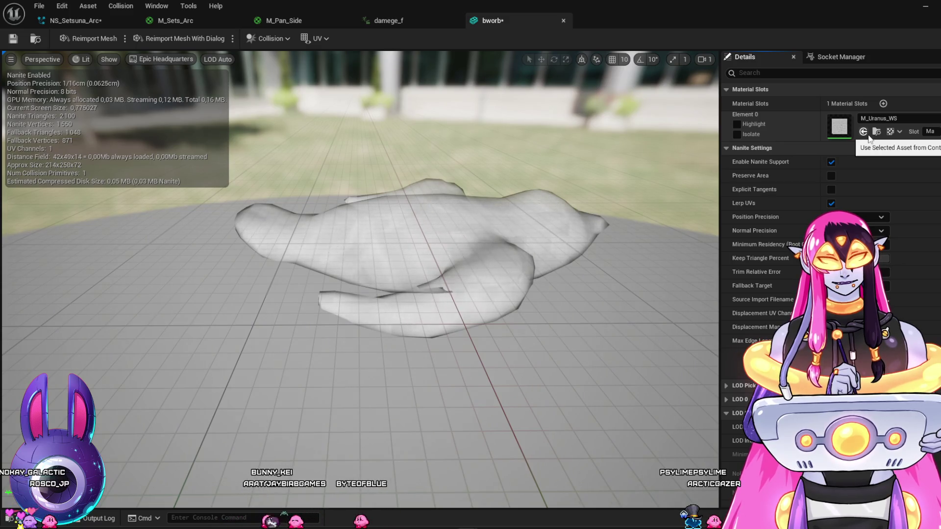
key(ctrl+space)
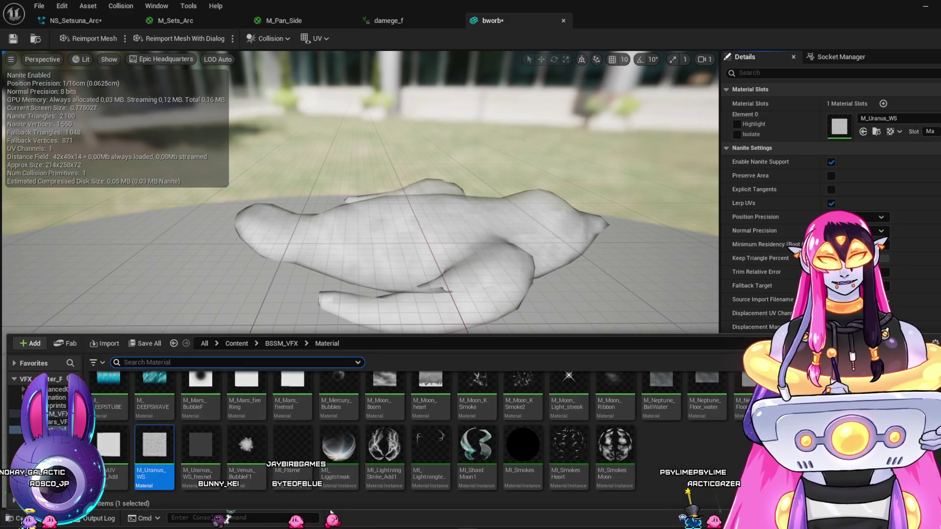
click(169, 411)
click(864, 131)
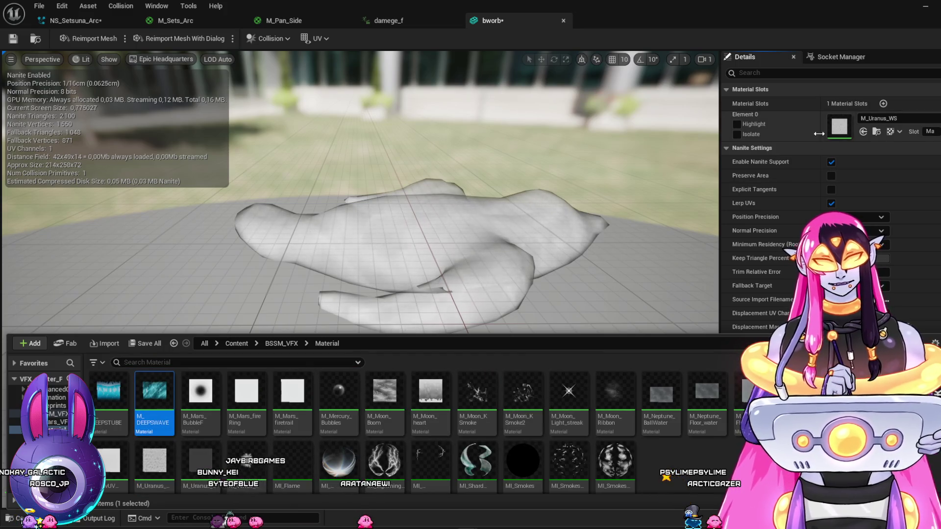
Browse to the Grandia_VFX_Remaster Material folder and select M_Moon_Boom there
click(875, 132)
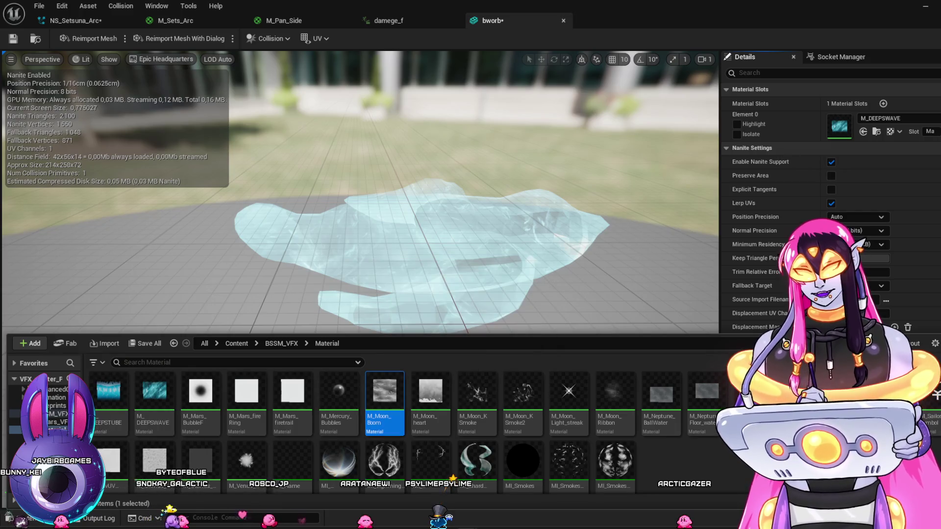
ctrl+click(55, 414)
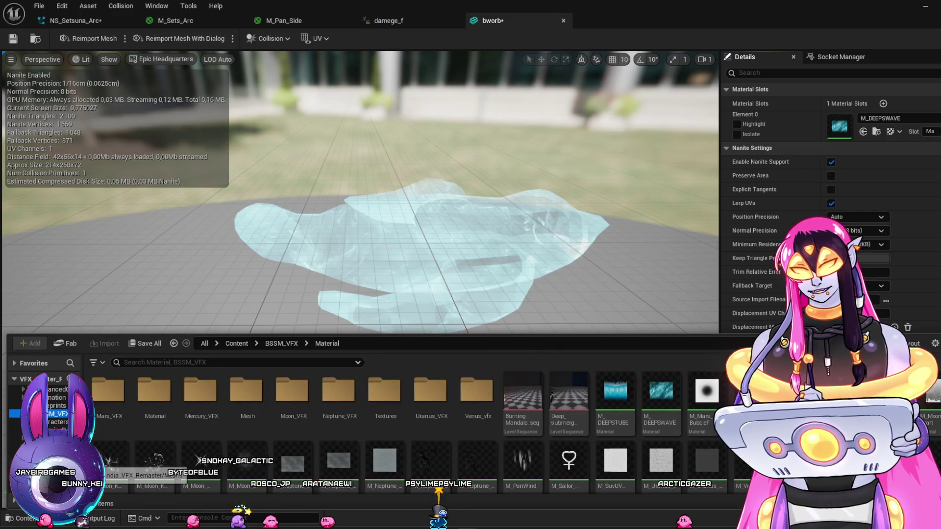
ctrl+click(55, 414)
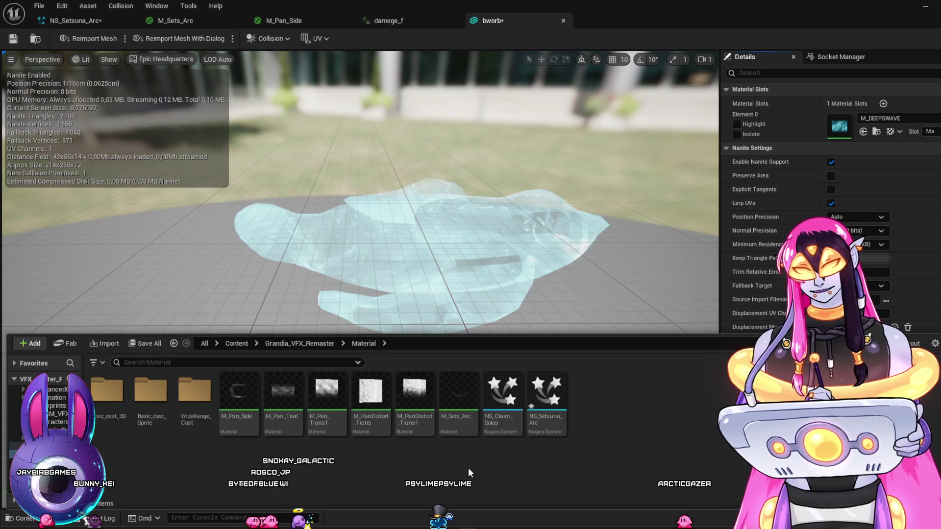
click(585, 421)
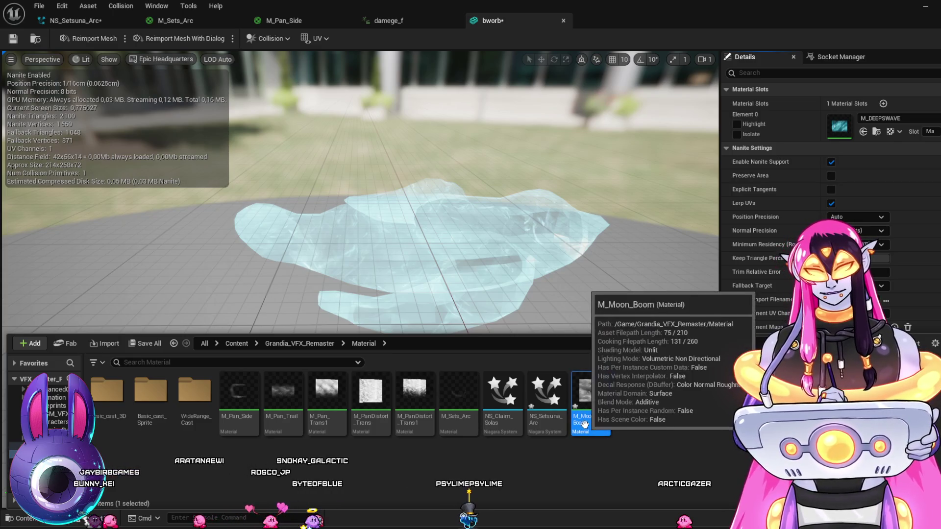
Rename M_Moon_Boom to M_BWORB and apply it to the bworb mesh
key(F2)
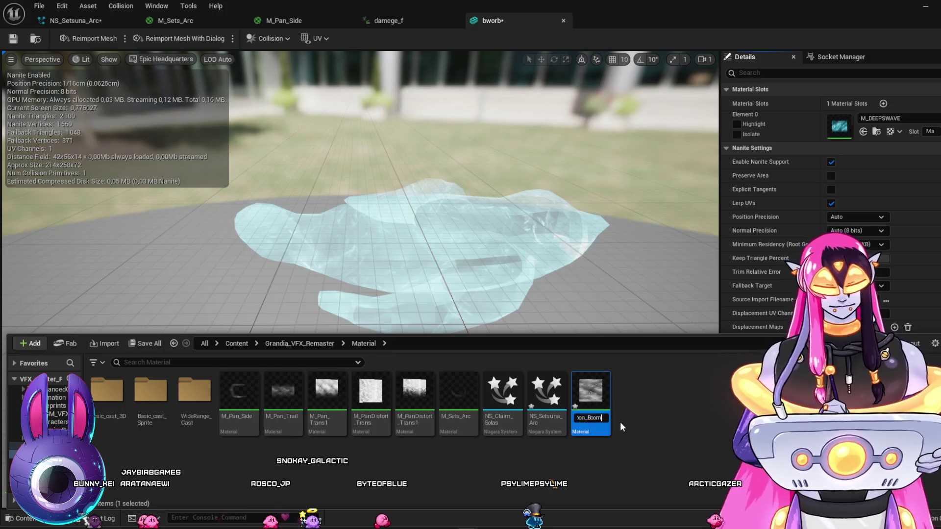
text(M_)
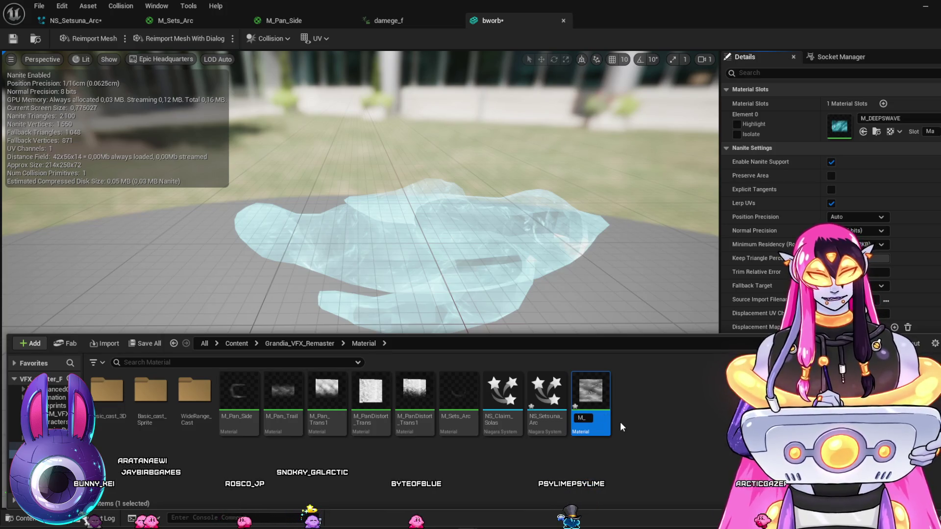
text(BWORB)
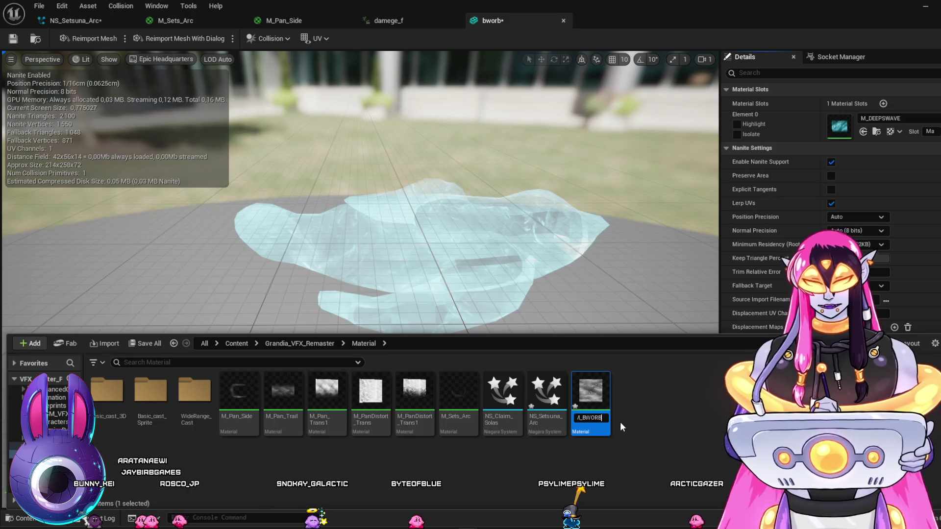
key(Return)
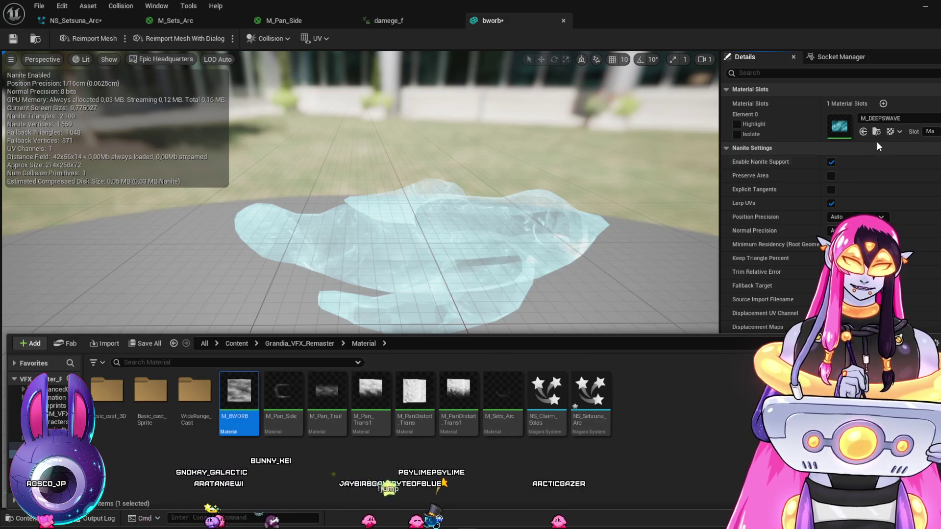
click(863, 132)
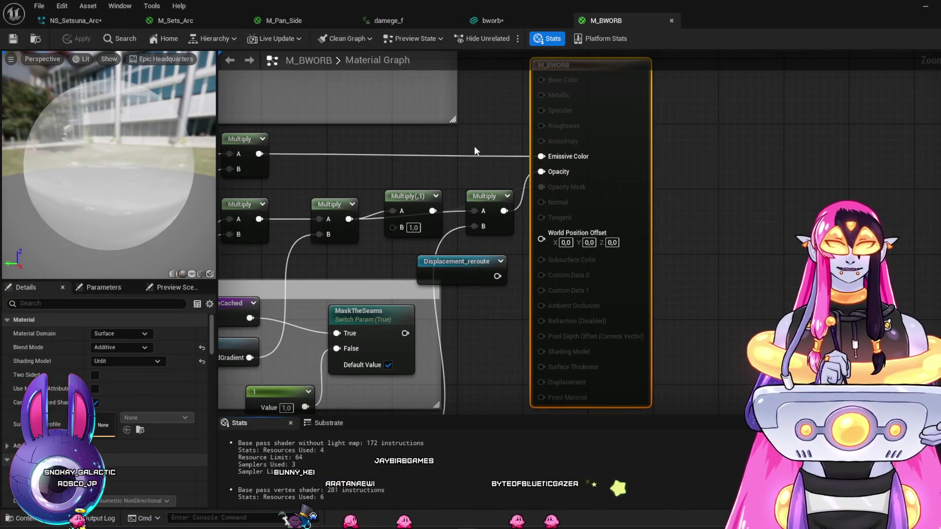
Delete the Particle Color node in the material graph's Masking group
drag(474, 146, 634, 130)
scroll(747, 178, down, 5)
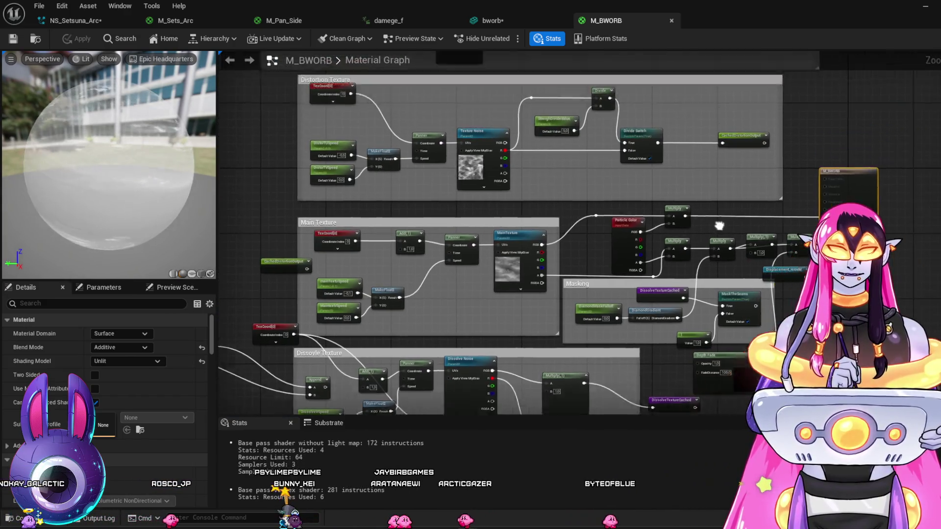
scroll(692, 246, up, 5)
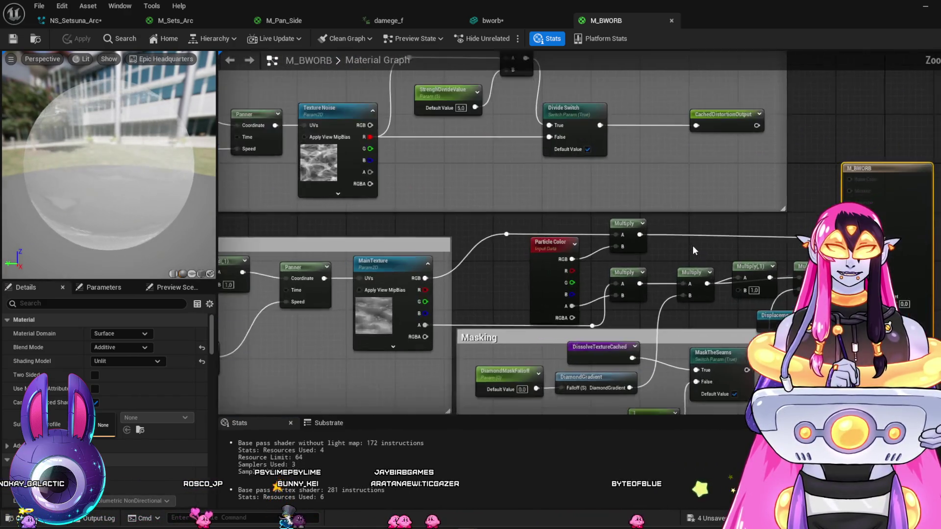
click(541, 248)
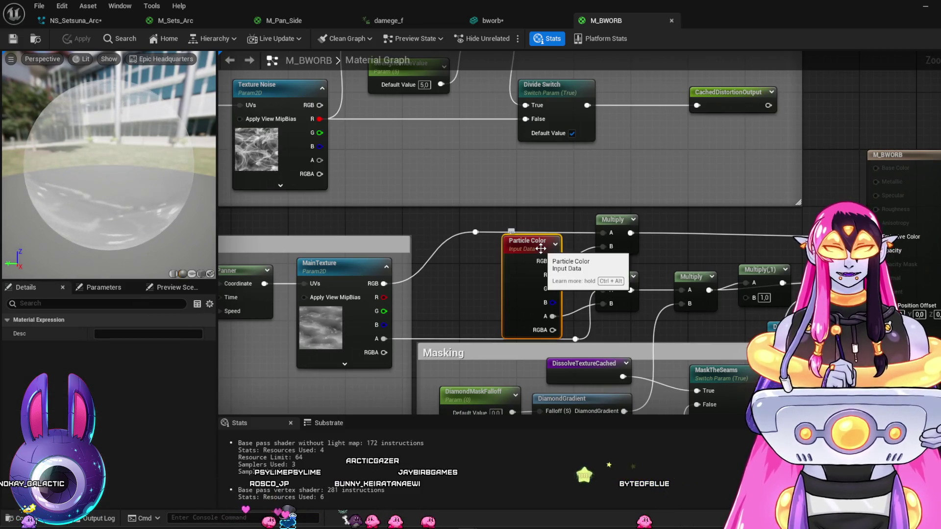
key(Delete)
Add a Vertex Color node from a 'col' node search, then delete it
right_click(506, 264)
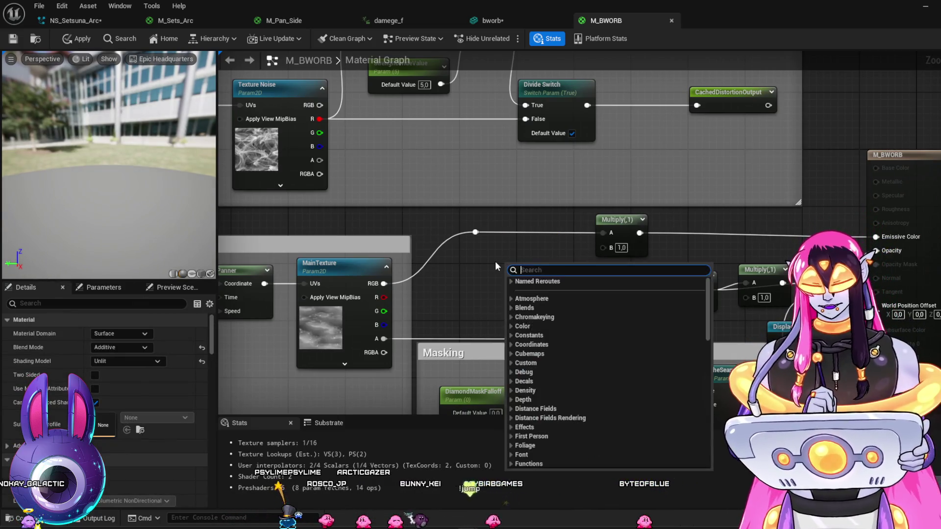
text(col)
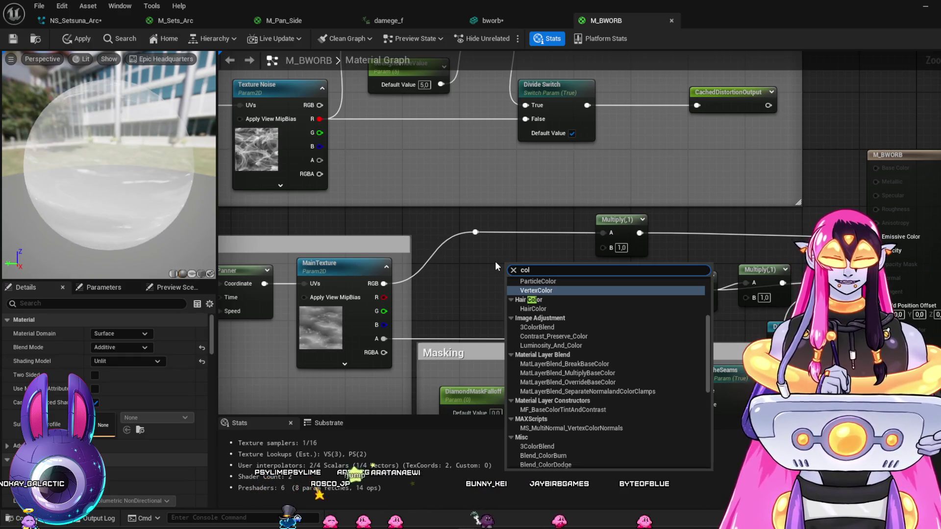
key(Up)
key(Down)
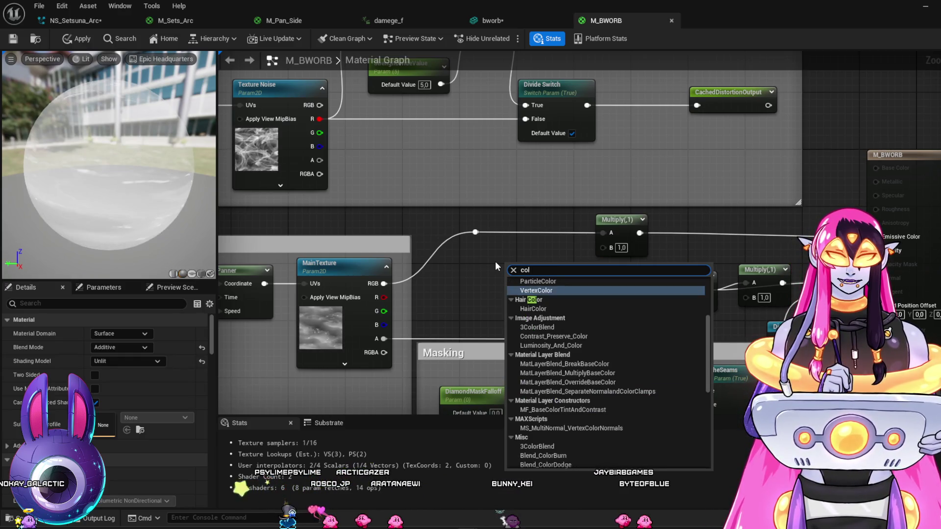
key(Return)
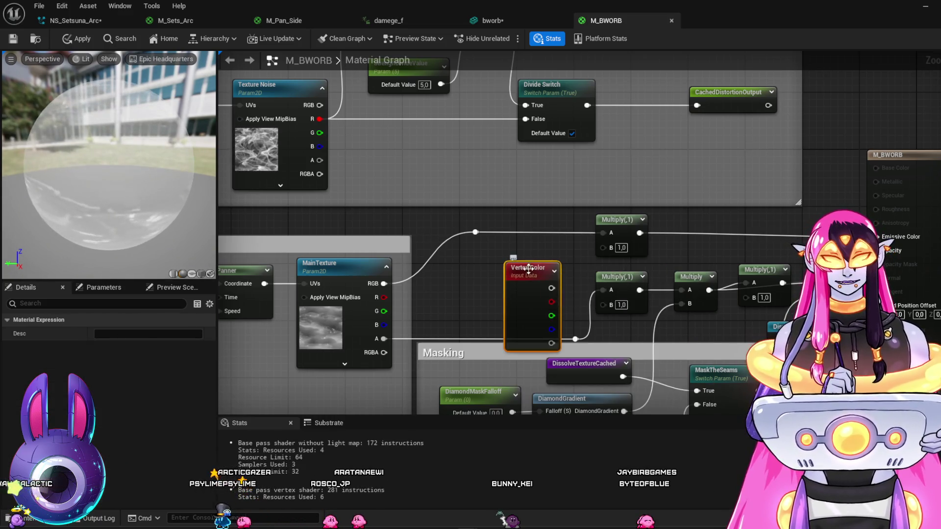
key(Delete)
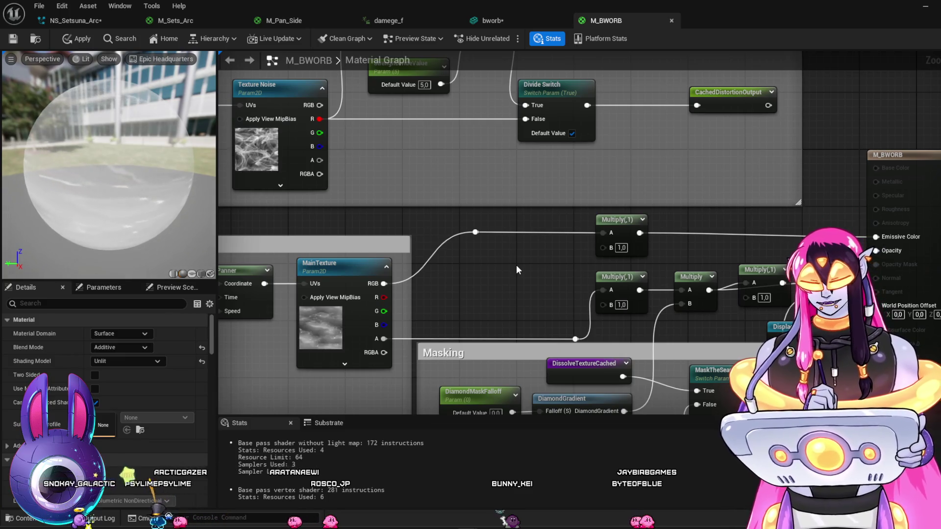
Add a black Constant3Vector node beside MainTexture, discarding a single Constant
click(516, 265)
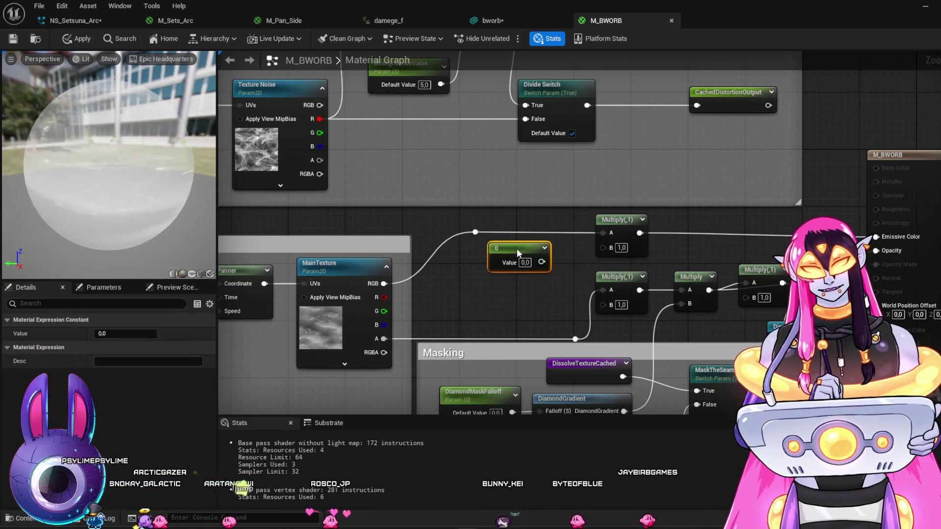
key(Delete)
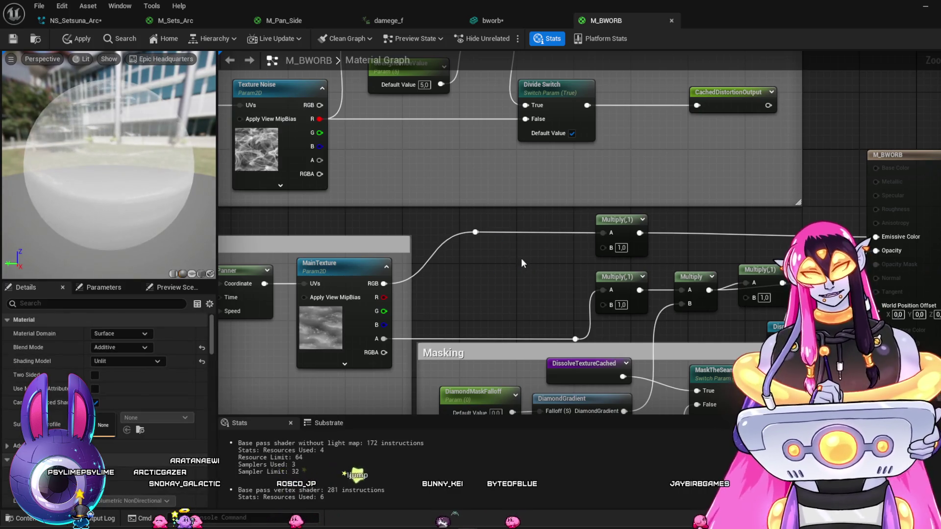
click(522, 258)
mouse_move(539, 262)
mouse_down()
mouse_move(502, 242)
mouse_move(526, 240)
mouse_move(517, 228)
mouse_move(604, 246)
mouse_up()
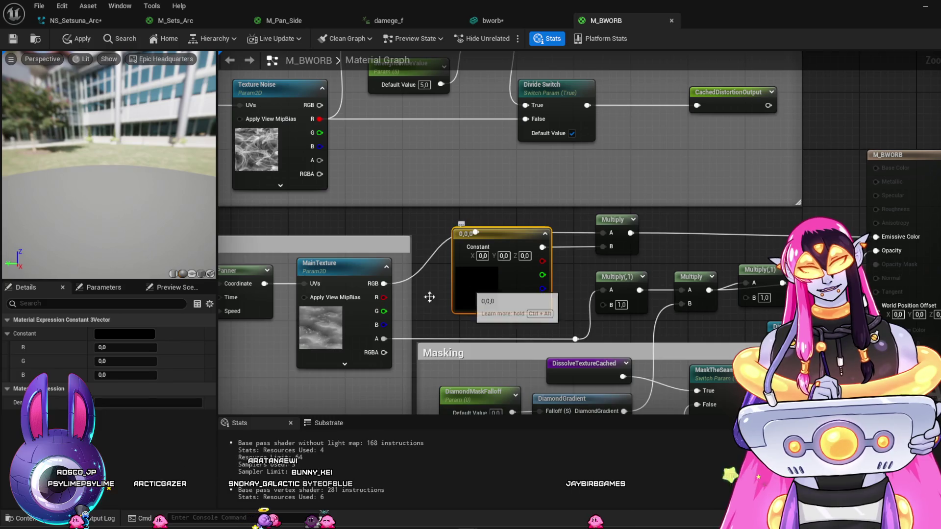
Set the colour constant to cyan (G 0.968, B 3.874) and apply the material
drag(118, 375, 118, 376)
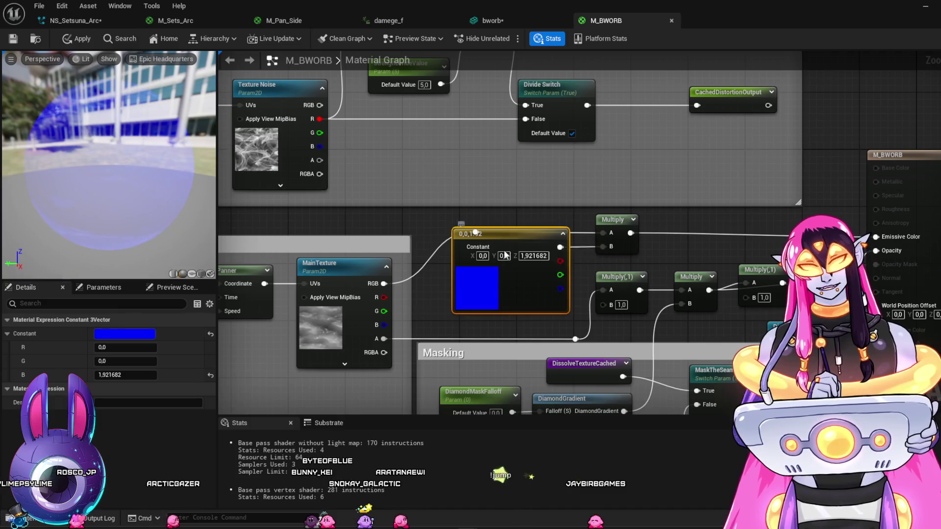
drag(512, 245, 504, 266)
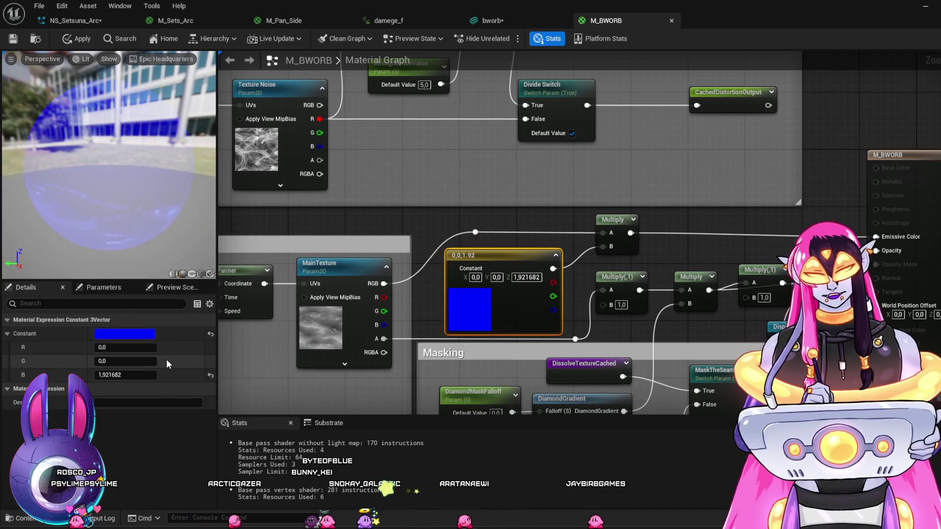
drag(137, 375, 139, 375)
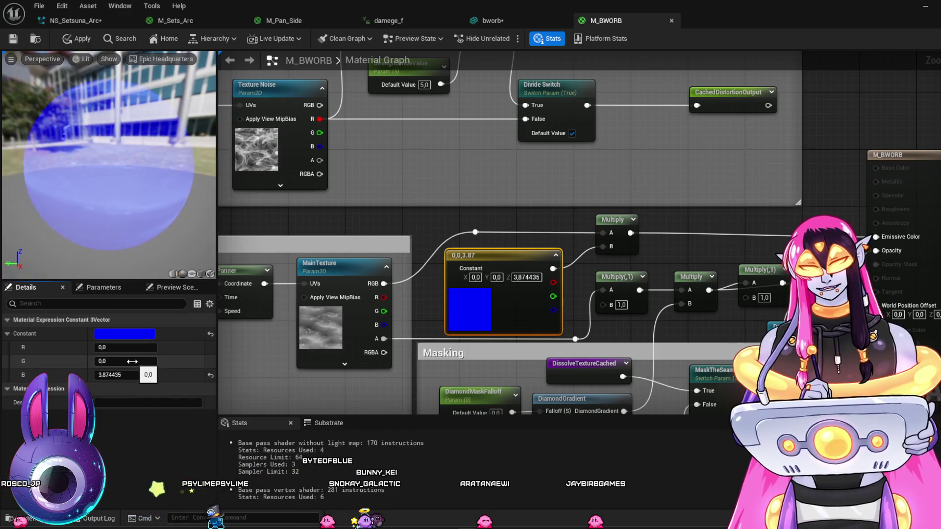
drag(115, 358, 121, 362)
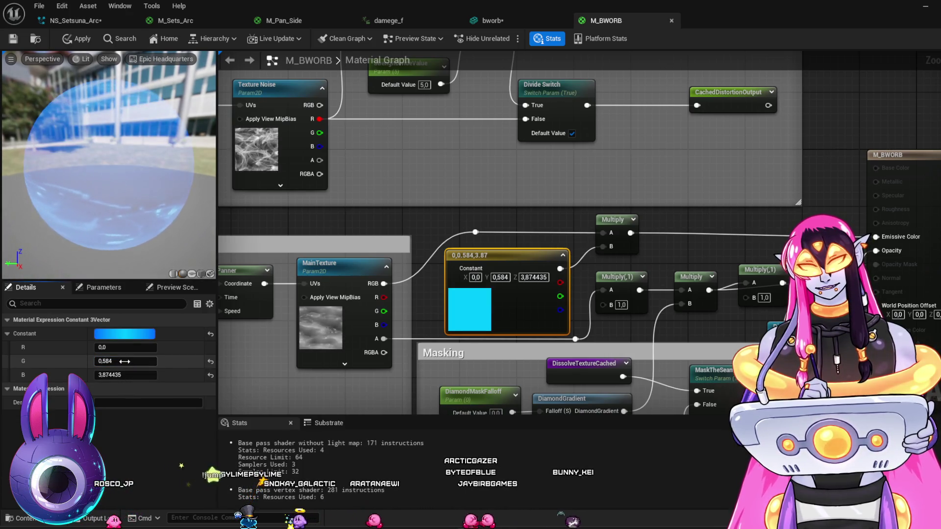
drag(124, 361, 124, 361)
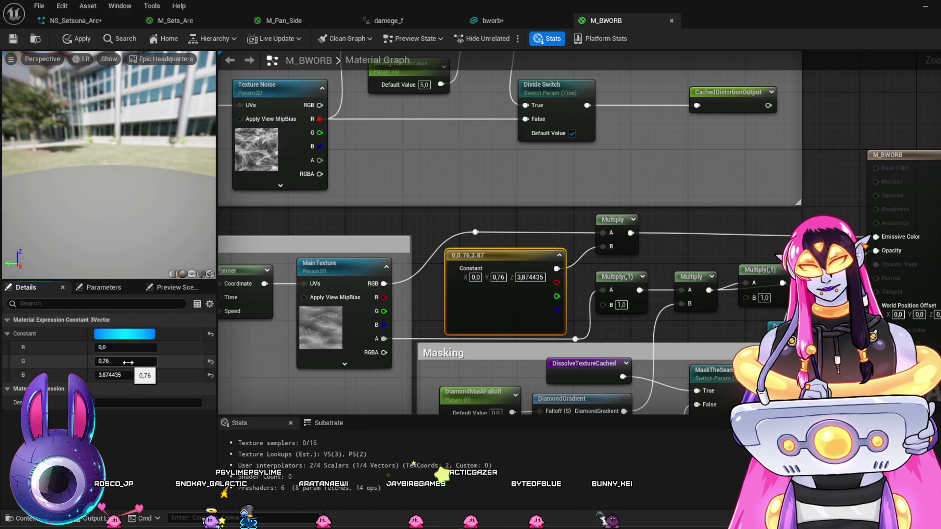
drag(129, 363, 132, 363)
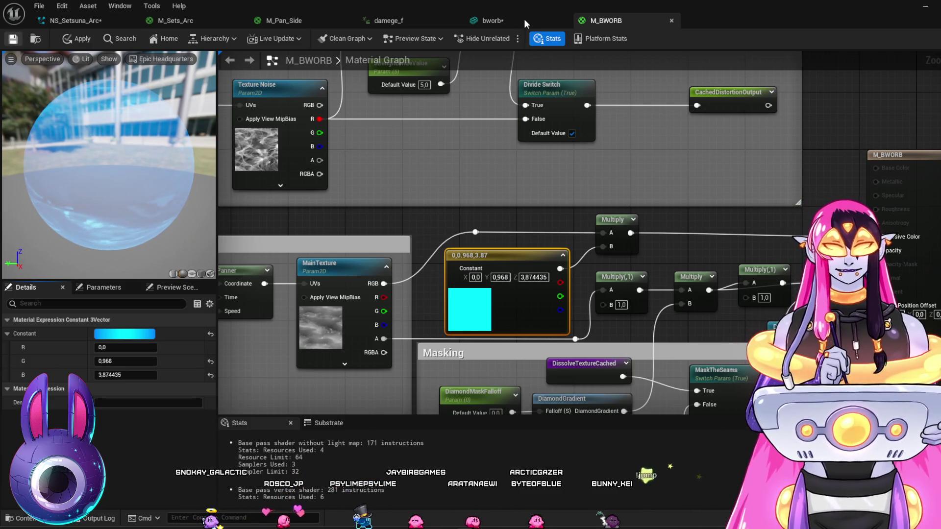
key(ctrl+s)
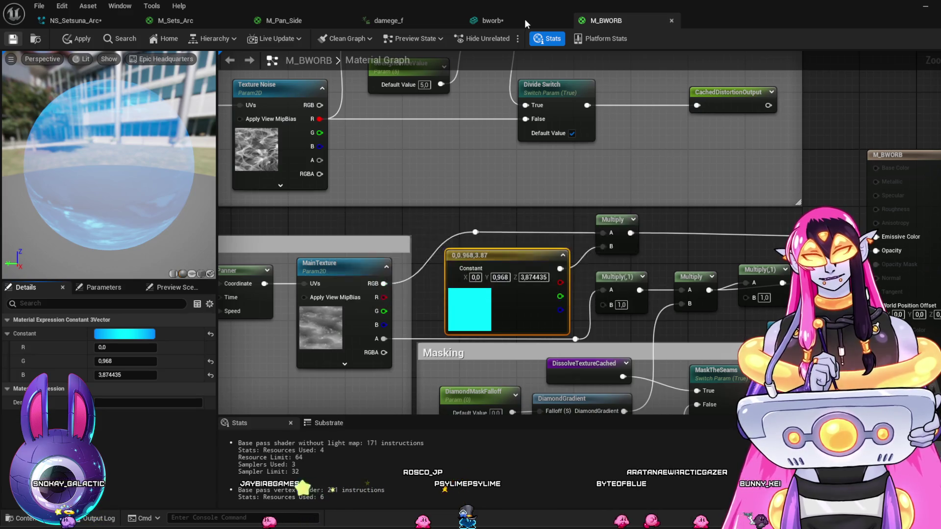
Close the bworb, damege_f and M_BWORB editors and return to the level
click(517, 19)
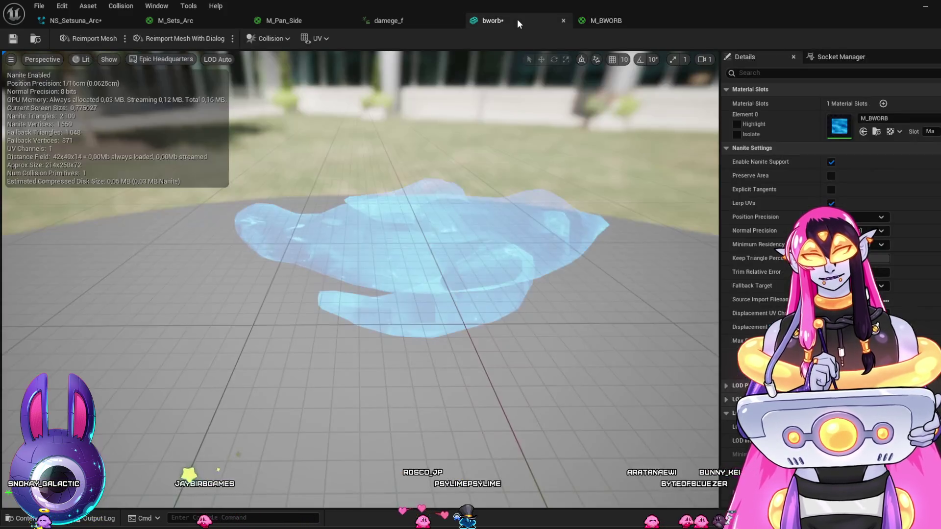
click(564, 21)
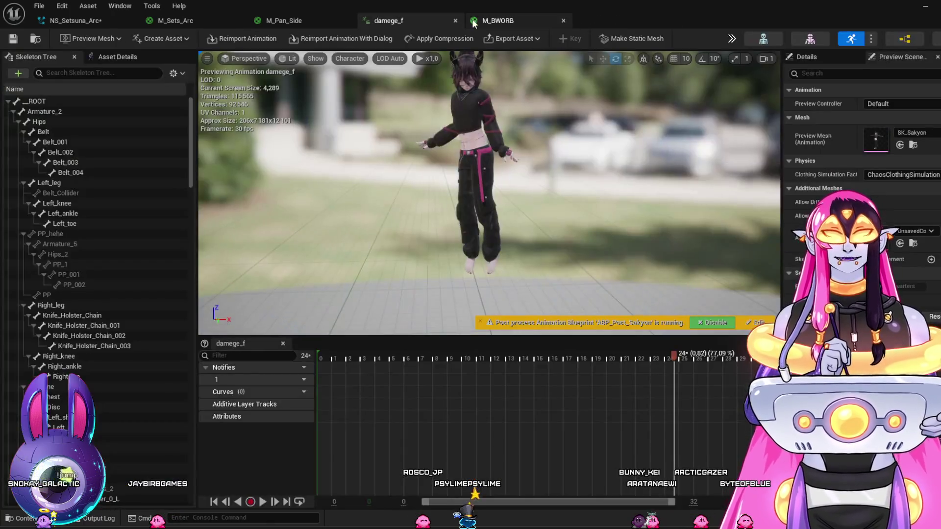
click(457, 22)
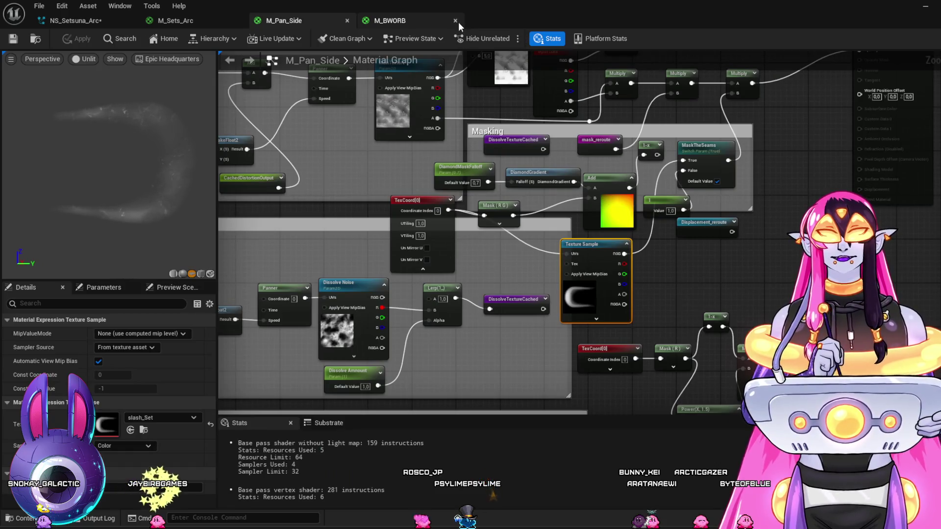
click(458, 22)
click(925, 9)
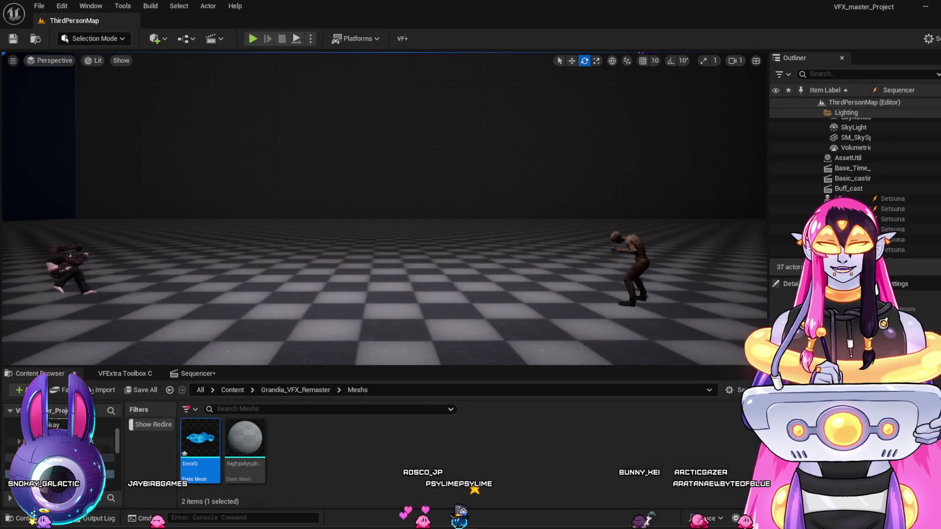
Drop the bworb mesh into the Sequencer scene and rotate it
mouse_move(200, 438)
mouse_down()
mouse_move(190, 407)
mouse_move(199, 371)
mouse_move(183, 460)
mouse_move(109, 491)
mouse_up()
mouse_move(113, 420)
mouse_down()
mouse_move(132, 451)
mouse_move(120, 478)
mouse_up()
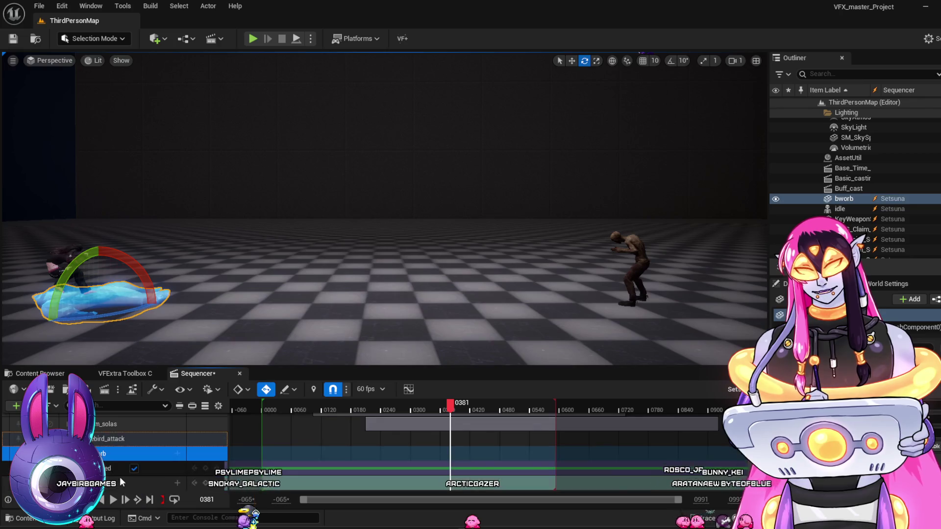
drag(98, 317, 35, 327)
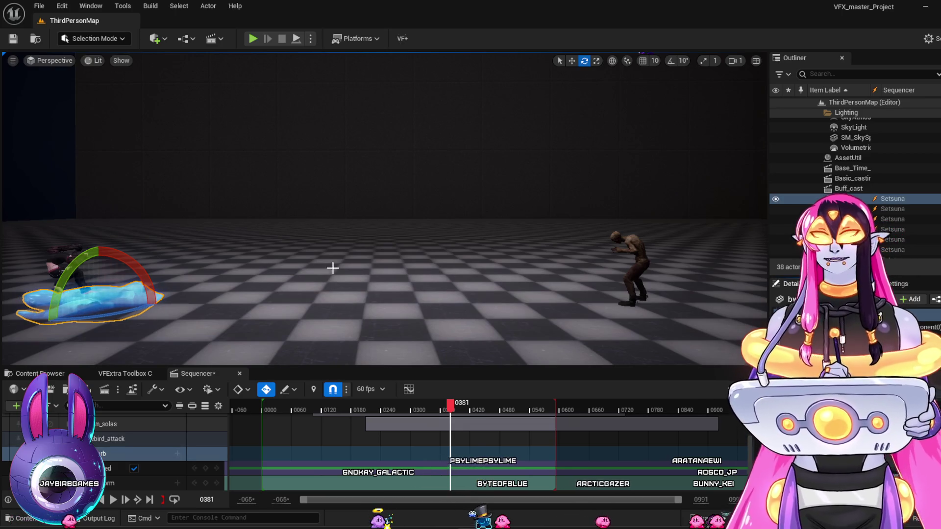
Move bworb beside the left character, then delete its Sequencer track
click(571, 61)
mouse_move(98, 272)
mouse_down()
mouse_move(135, 252)
mouse_move(233, 282)
mouse_move(209, 279)
mouse_up()
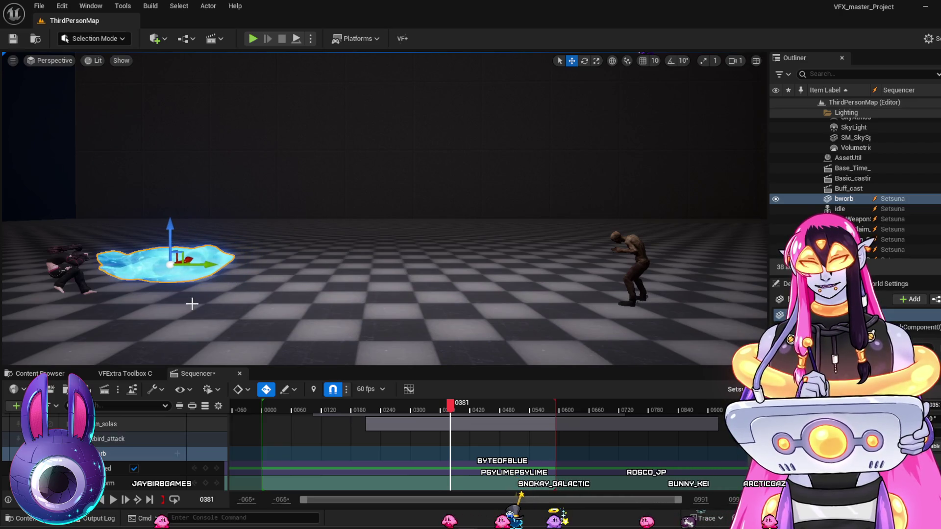
drag(172, 225, 169, 231)
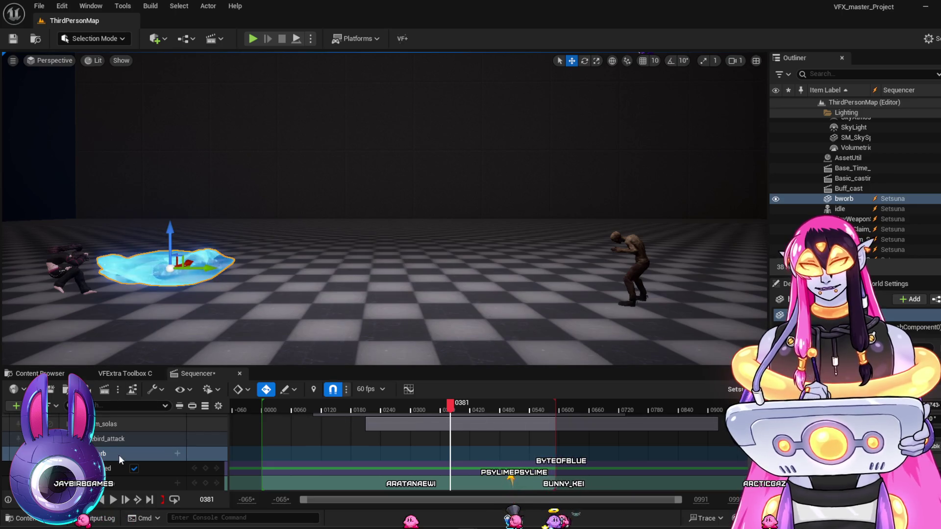
click(119, 455)
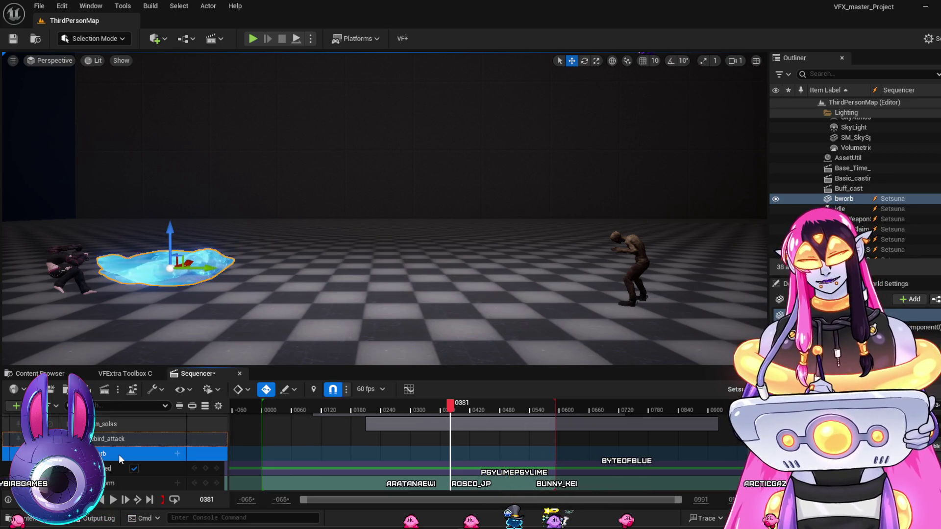
key(Delete)
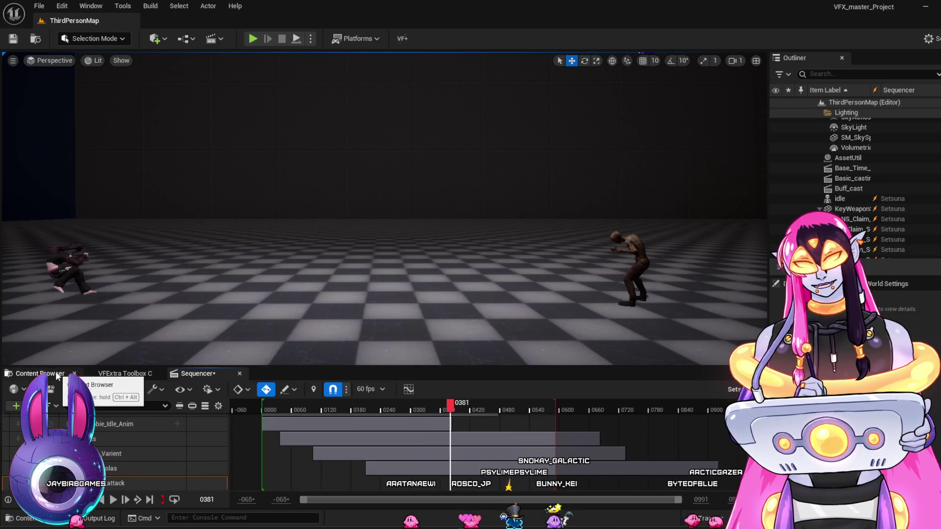
Place bworb from the Meshs folder in the middle of ThirdPersonMap, then delete it
click(57, 375)
right_click(206, 441)
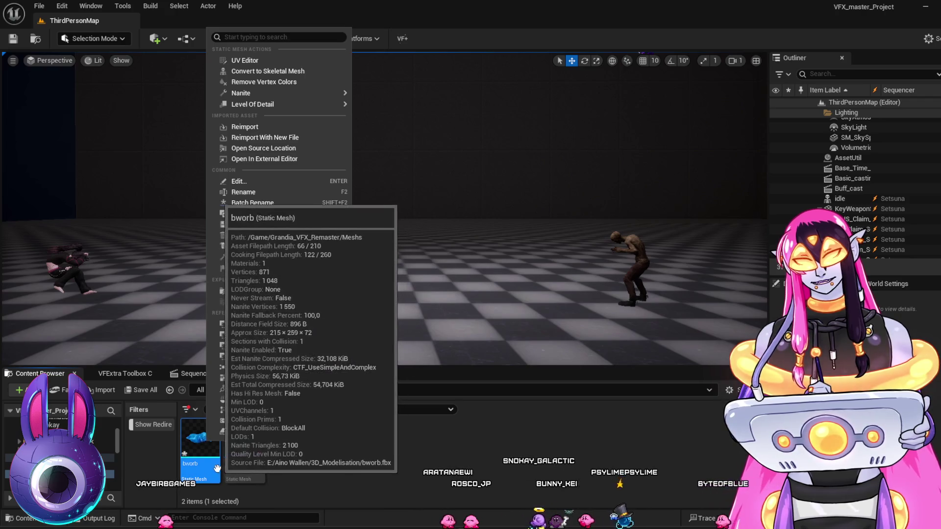
click(204, 463)
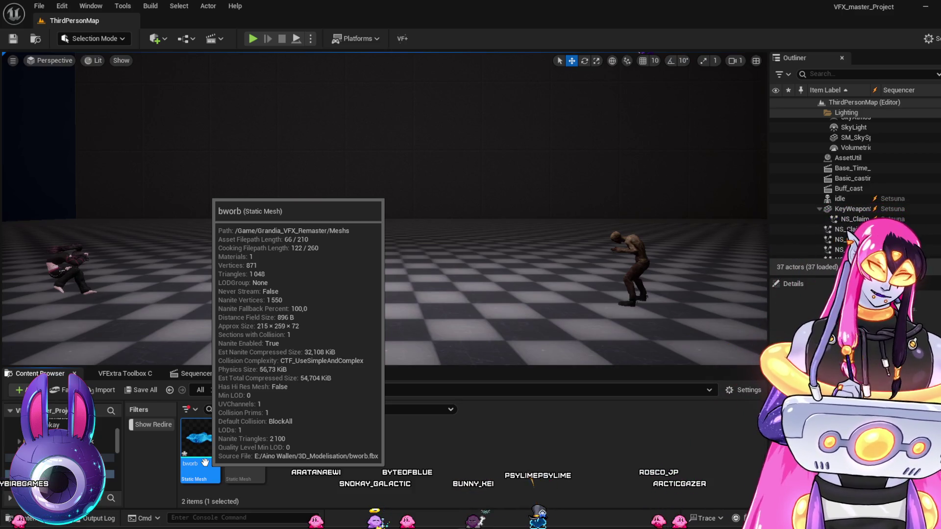
mouse_move(200, 438)
mouse_down()
mouse_move(274, 416)
mouse_move(358, 294)
mouse_move(453, 220)
mouse_up()
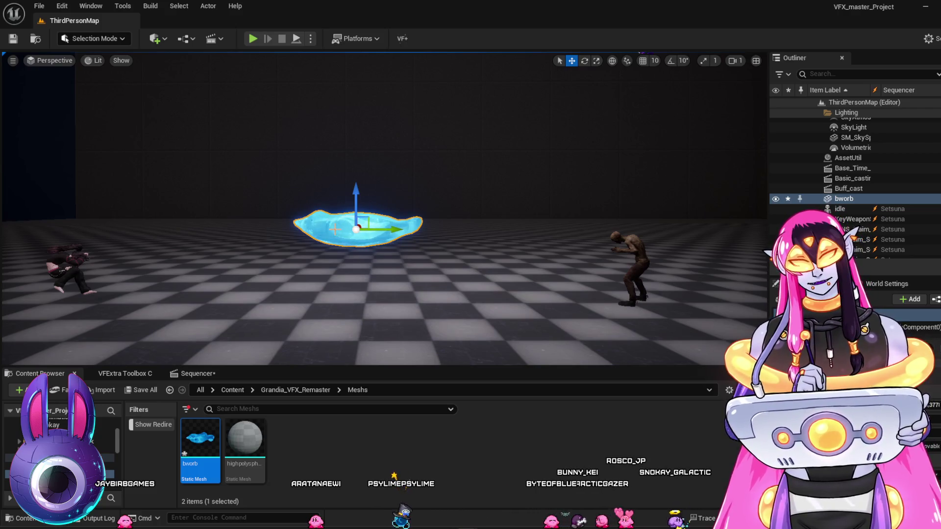
key(Delete)
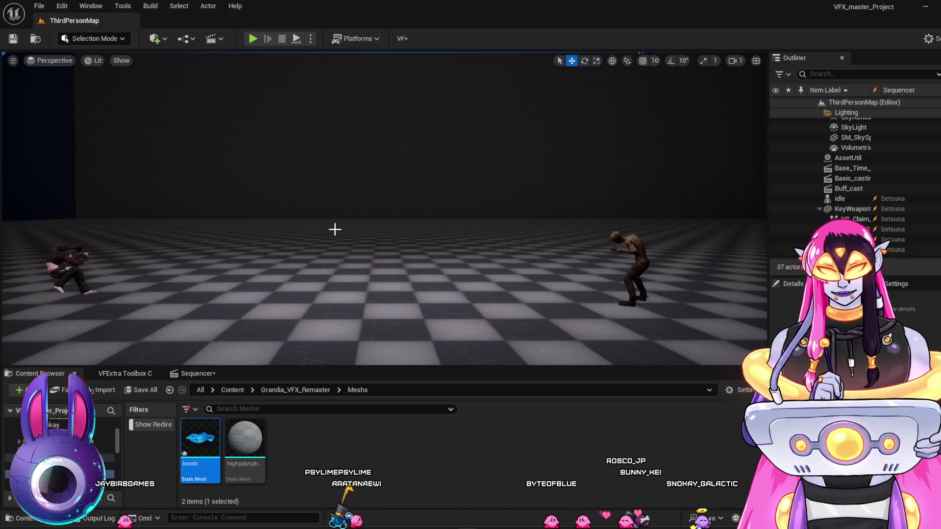